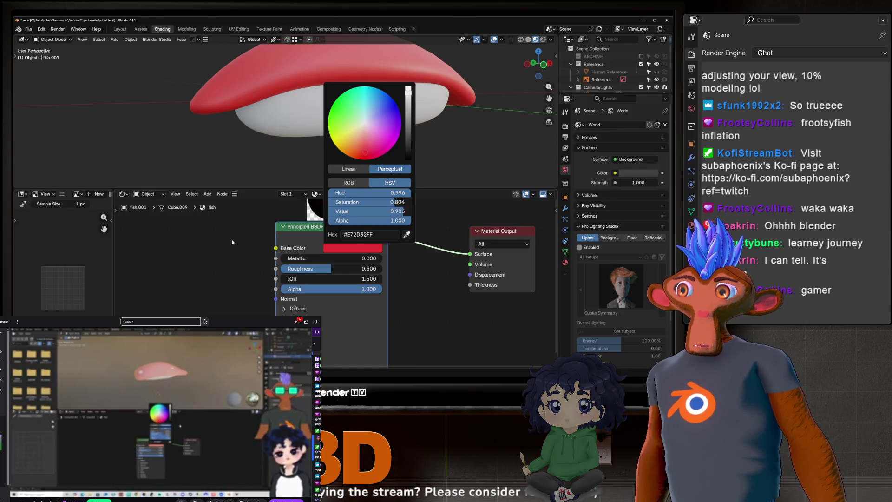
{"action": "scroll", "coordinate": [341, 160], "scroll_direction": "down", "scroll_amount": 2}
Orbit to look down on the red salmon slice and nudge the node graph left.
{"action": "mouse_move", "coordinate": [341, 160]}
{"action": "middle_mouse_down"}
{"action": "mouse_move", "coordinate": [335, 170]}
{"action": "mouse_move", "coordinate": [339, 128]}
{"action": "middle_mouse_up"}
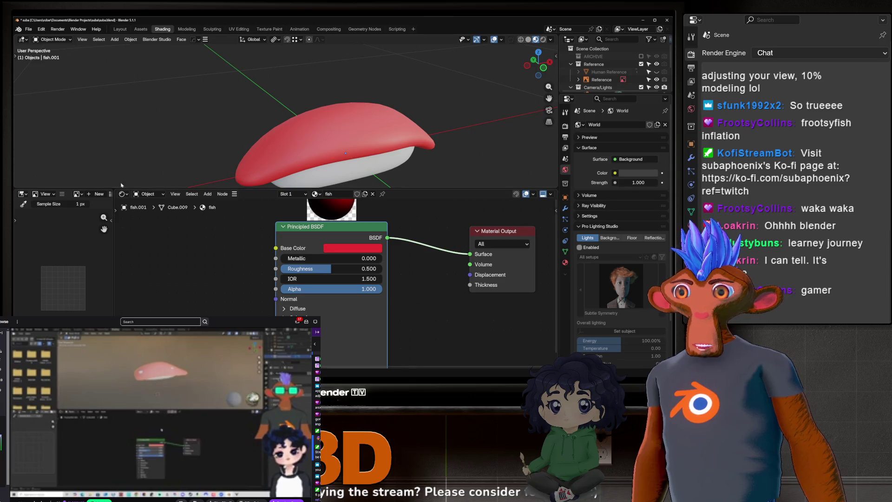
{"action": "middle_click_drag", "start_coordinate": [412, 272], "coordinate": [386, 270]}
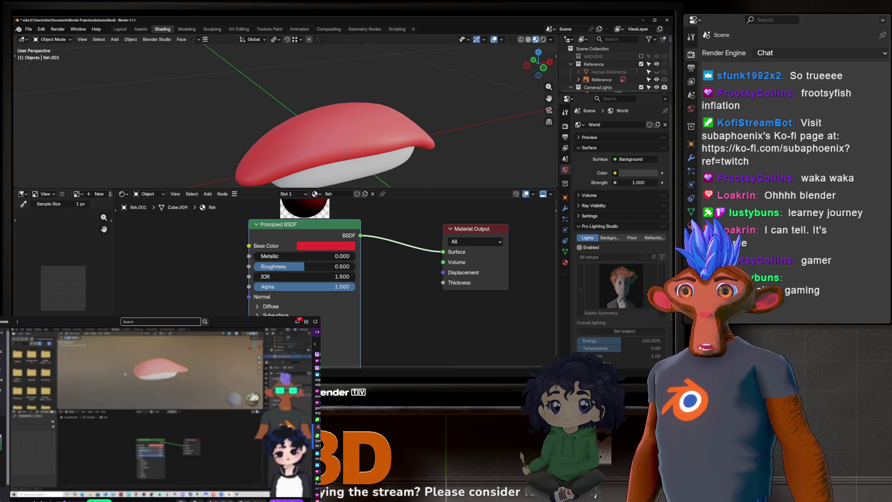
{"action": "mouse_move", "coordinate": [292, 140]}
{"action": "middle_mouse_down"}
{"action": "mouse_move", "coordinate": [292, 174]}
{"action": "mouse_move", "coordinate": [310, 127]}
{"action": "middle_mouse_up"}
{"action": "scroll", "coordinate": [292, 174], "scroll_direction": "up", "scroll_amount": 4}
{"action": "scroll", "coordinate": [292, 174], "scroll_direction": "down", "scroll_amount": 3}
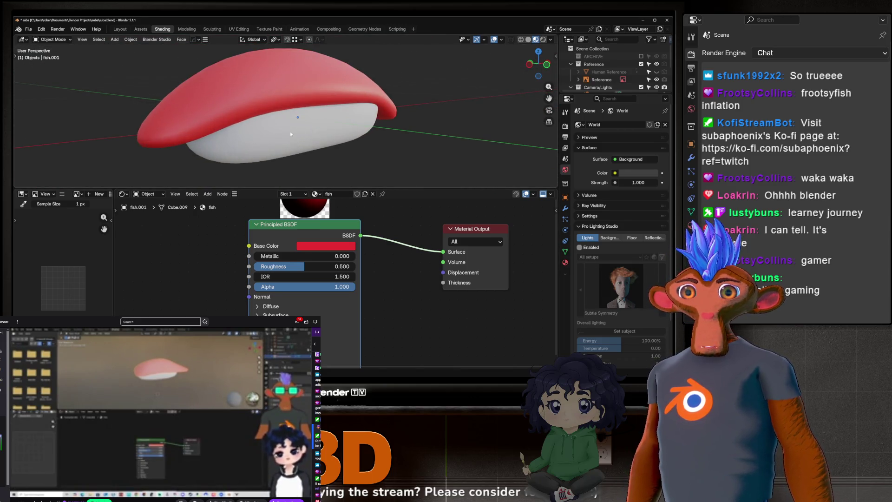
Pan the Shader Editor and bring up the Add node menu with Shift+A.
{"action": "middle_click_drag", "start_coordinate": [317, 235], "coordinate": [293, 292]}
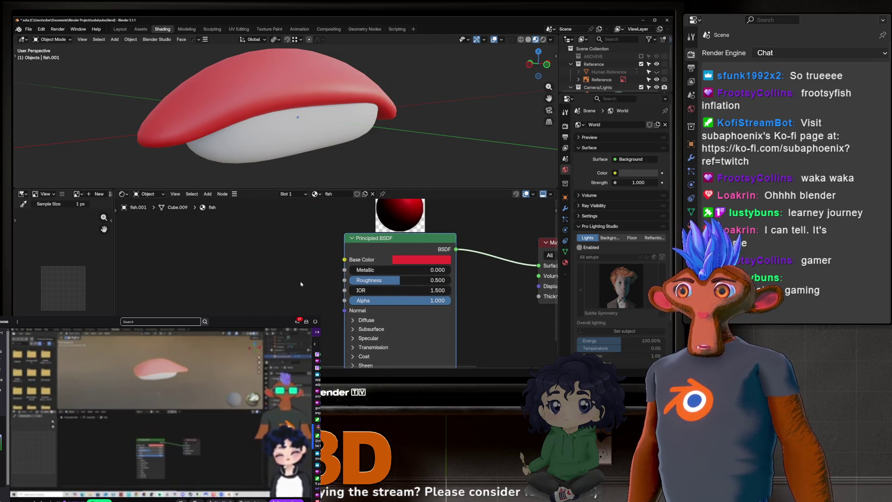
{"action": "scroll", "coordinate": [301, 283], "scroll_direction": "up", "scroll_amount": 1}
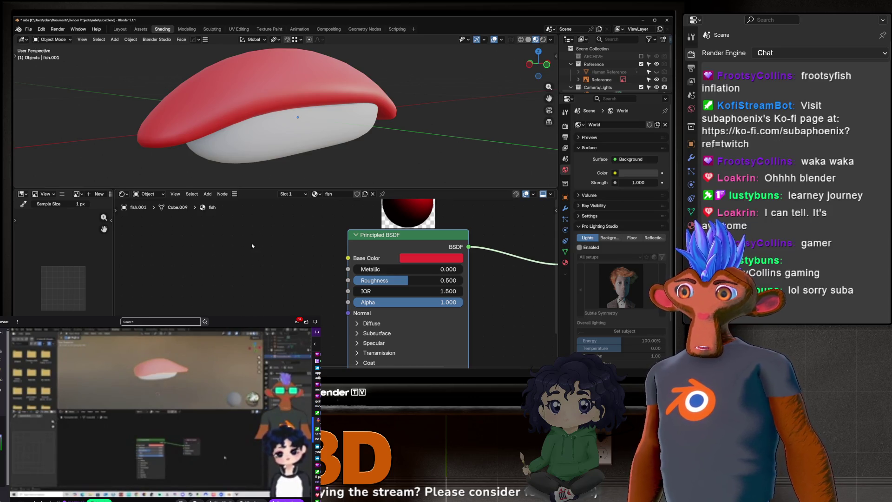
{"action": "middle_click_drag", "start_coordinate": [253, 246], "coordinate": [316, 261]}
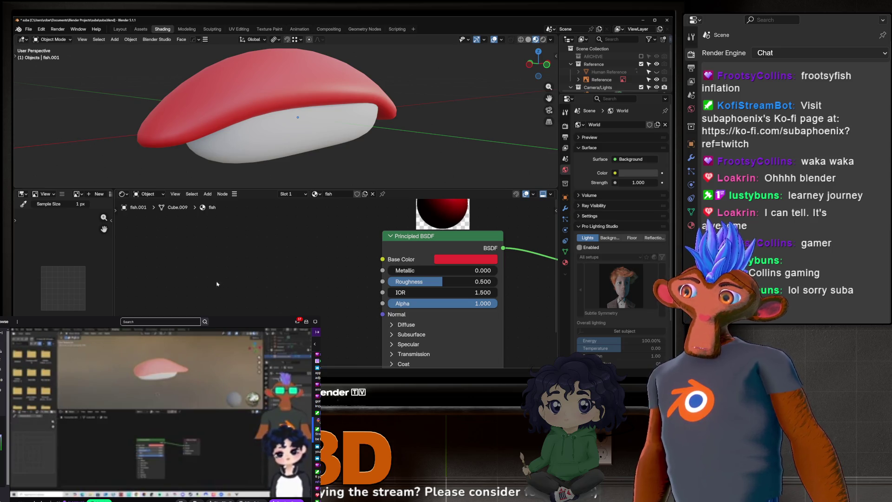
{"action": "key", "text": "shift+a"}
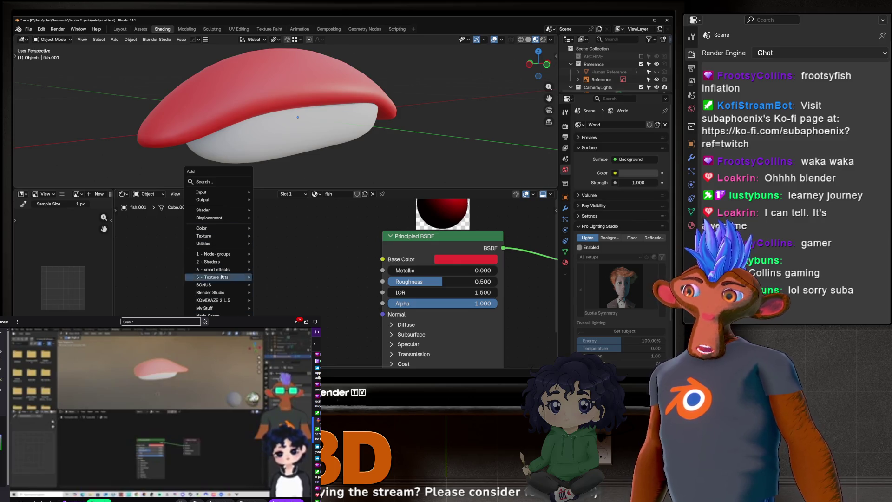
{"action": "mouse_move", "coordinate": [214, 254]}
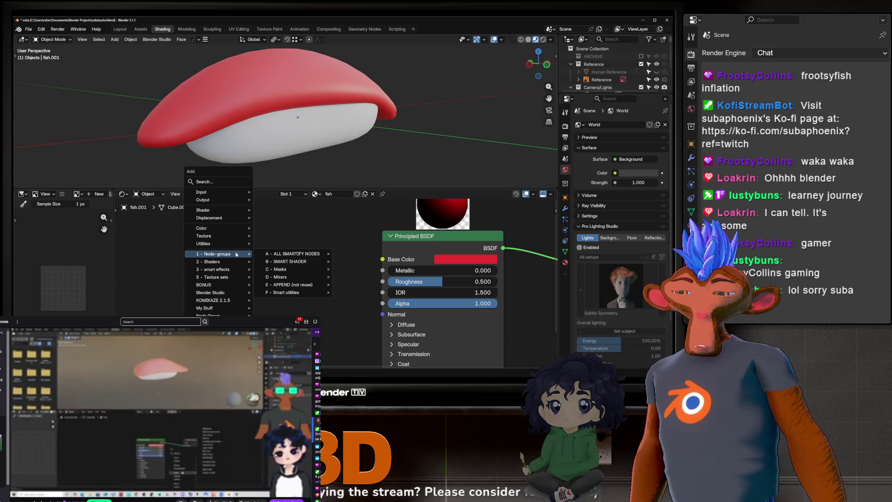
{"action": "type", "text": "mix"}
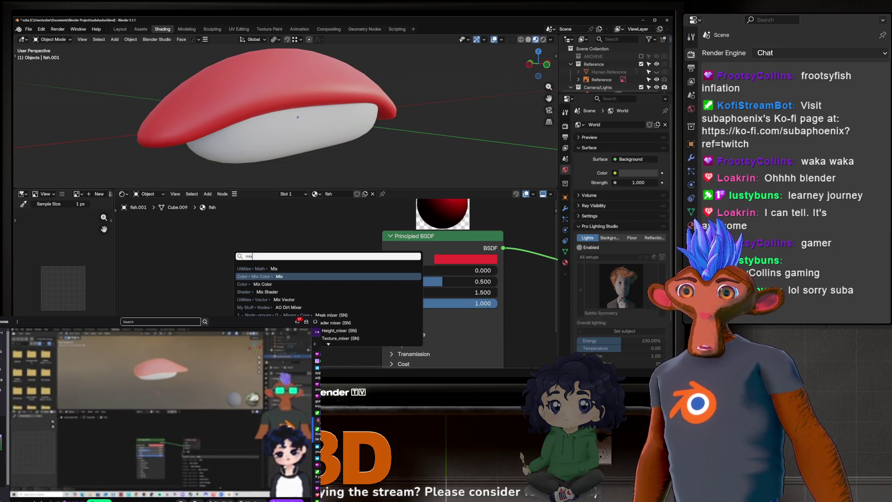
Add a Mix Color node and drop it left of the Principled BSDF.
{"action": "left_click", "coordinate": [245, 277]}
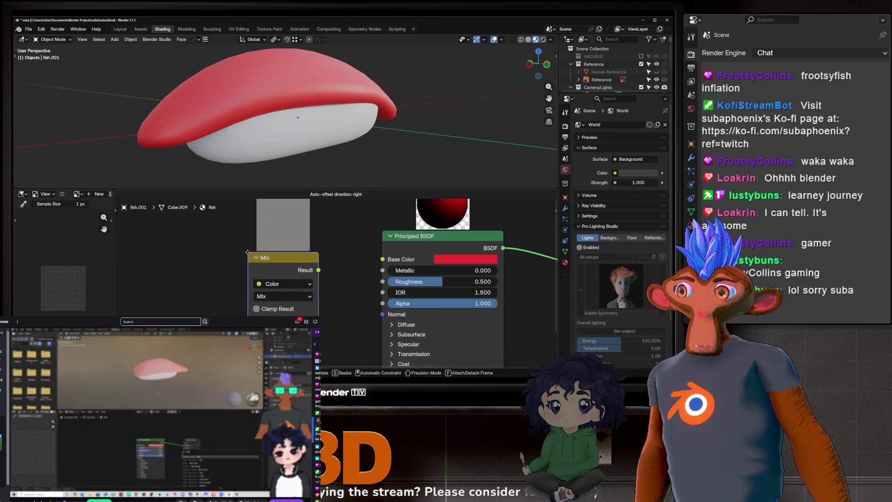
{"action": "left_click", "coordinate": [246, 278]}
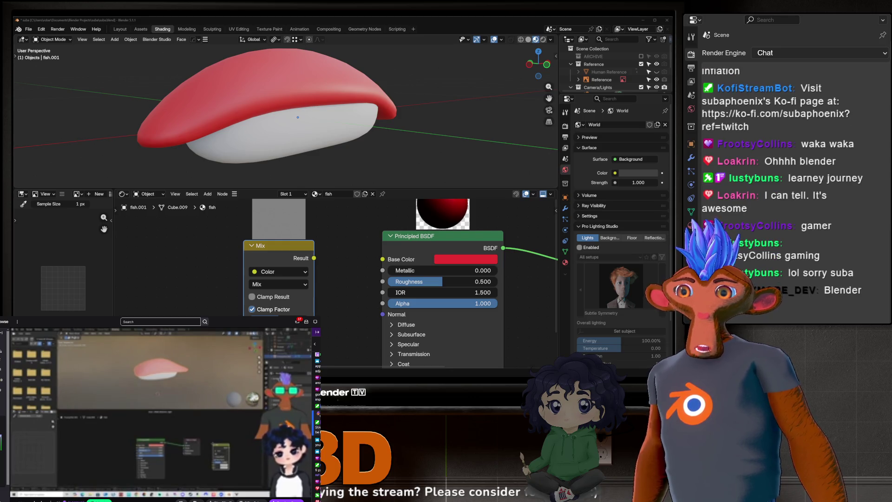
{"action": "scroll", "coordinate": [538, 232], "scroll_direction": "down", "scroll_amount": 4}
{"action": "left_click_drag", "start_coordinate": [289, 261], "coordinate": [247, 258]}
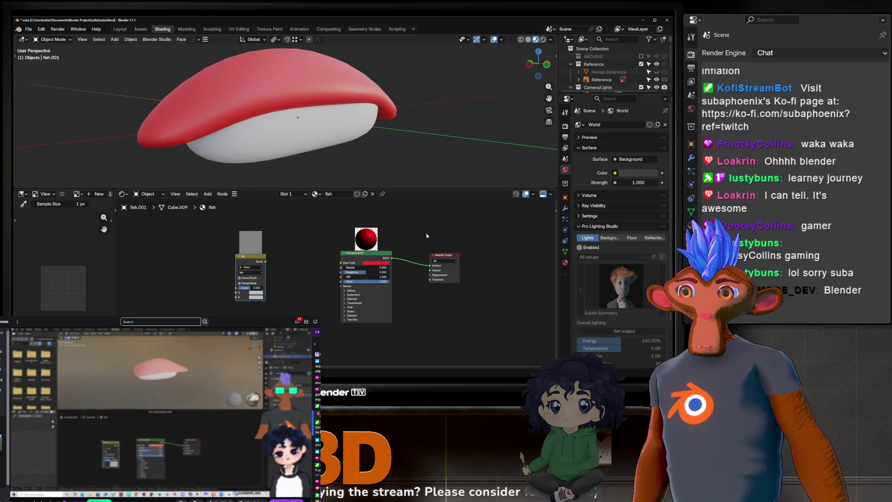
{"action": "scroll", "coordinate": [462, 292], "scroll_direction": "up", "scroll_amount": 3}
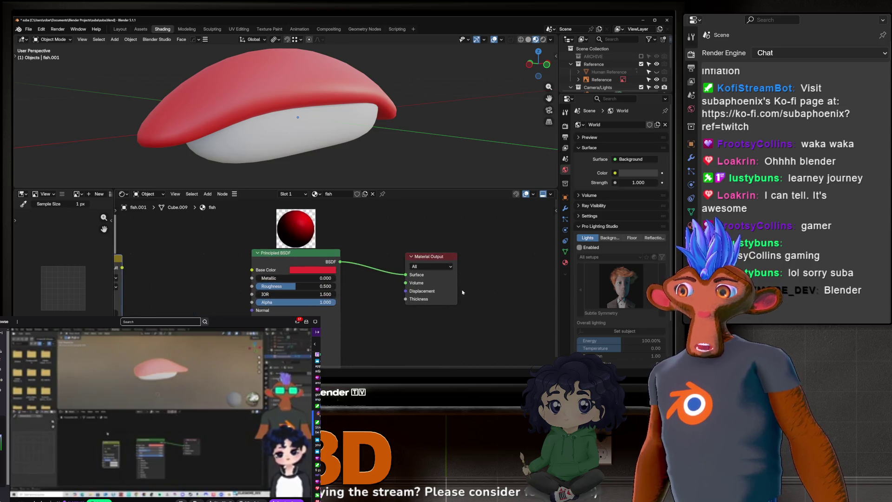
{"action": "scroll", "coordinate": [433, 261], "scroll_direction": "down", "scroll_amount": 2}
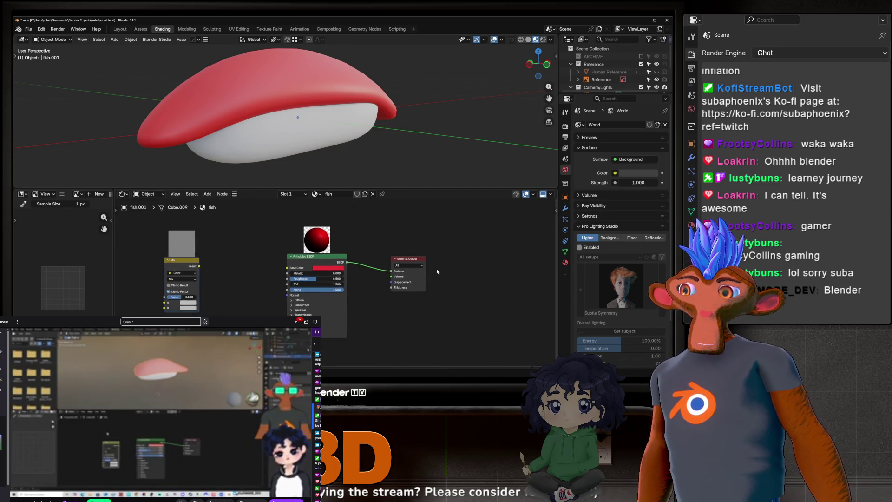
Spread the Material Output and Principled BSDF nodes apart to the right.
{"action": "left_click_drag", "start_coordinate": [415, 262], "coordinate": [477, 252]}
{"action": "scroll", "coordinate": [446, 272], "scroll_direction": "up", "scroll_amount": 1}
{"action": "scroll", "coordinate": [411, 282], "scroll_direction": "up", "scroll_amount": 1}
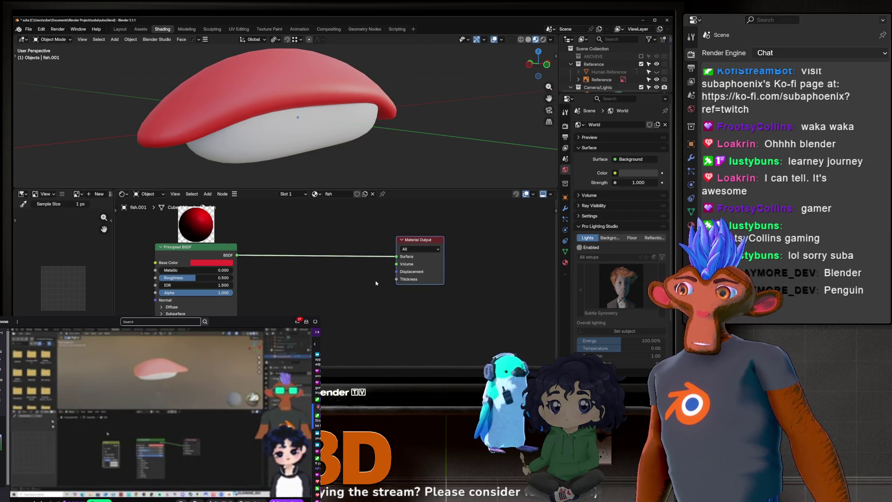
{"action": "scroll", "coordinate": [381, 293], "scroll_direction": "up", "scroll_amount": 1}
{"action": "left_click_drag", "start_coordinate": [271, 260], "coordinate": [243, 257]}
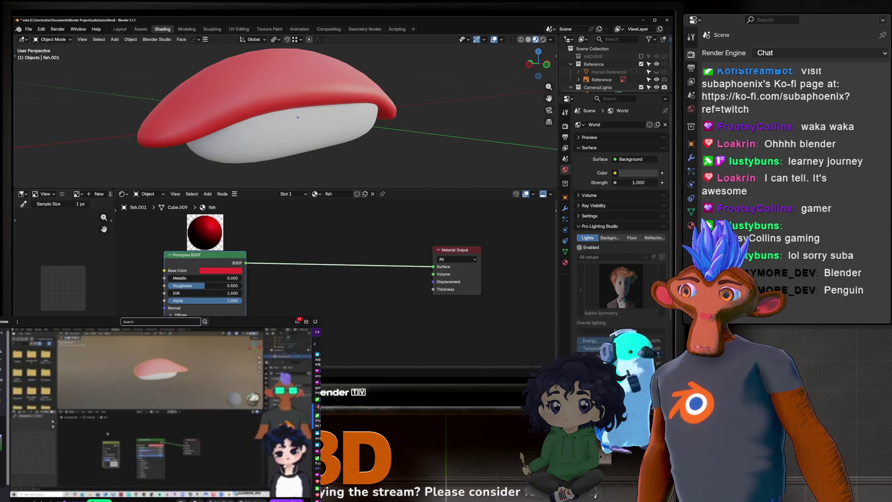
{"action": "left_click", "coordinate": [439, 276]}
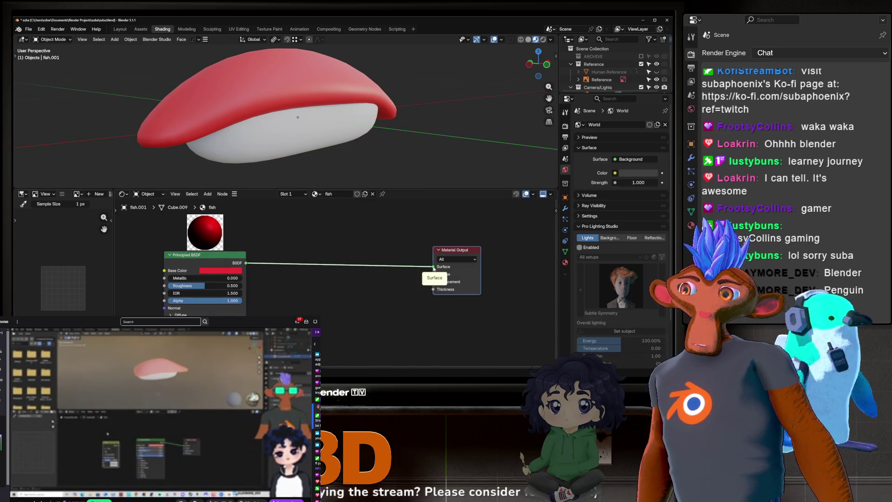
{"action": "left_click", "coordinate": [352, 110]}
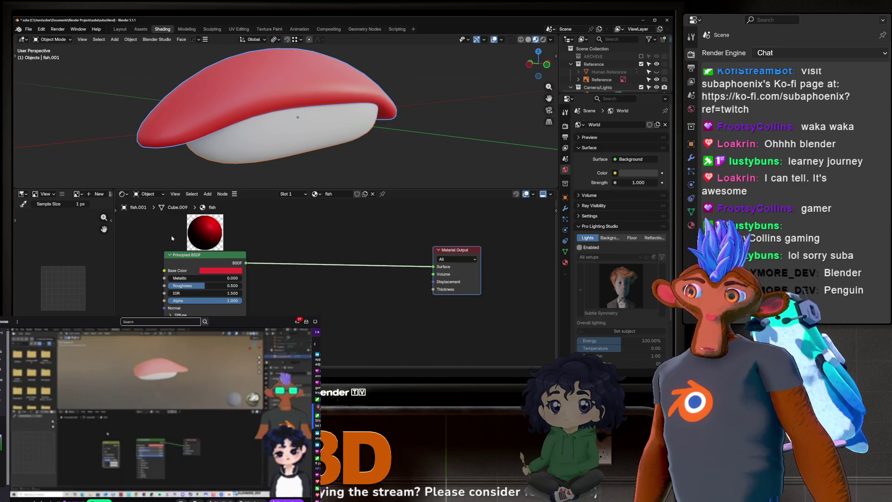
{"action": "middle_click_drag", "start_coordinate": [206, 265], "coordinate": [366, 242]}
{"action": "left_click_drag", "start_coordinate": [366, 241], "coordinate": [413, 240]}
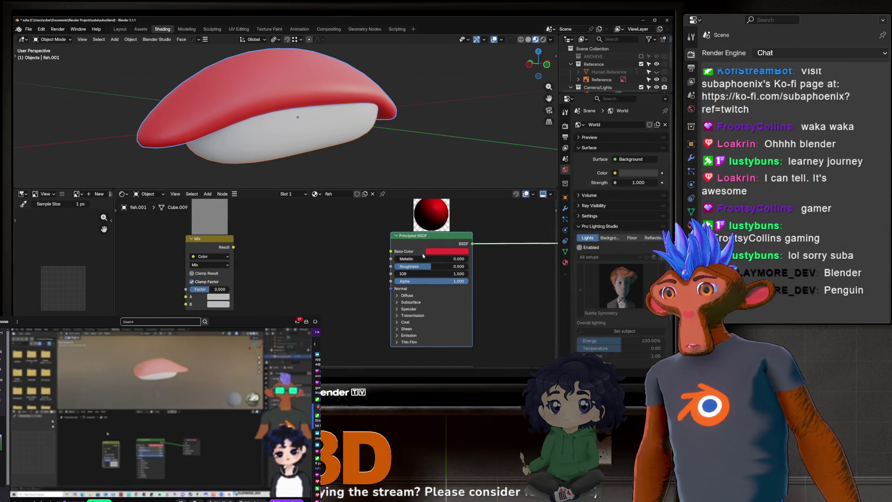
Leave a gap between the Principled BSDF and the Mix node, Mix on the left.
{"action": "middle_click_drag", "start_coordinate": [413, 240], "coordinate": [297, 242]}
{"action": "scroll", "coordinate": [279, 256], "scroll_direction": "down", "scroll_amount": 2}
{"action": "left_click_drag", "start_coordinate": [331, 244], "coordinate": [363, 249]}
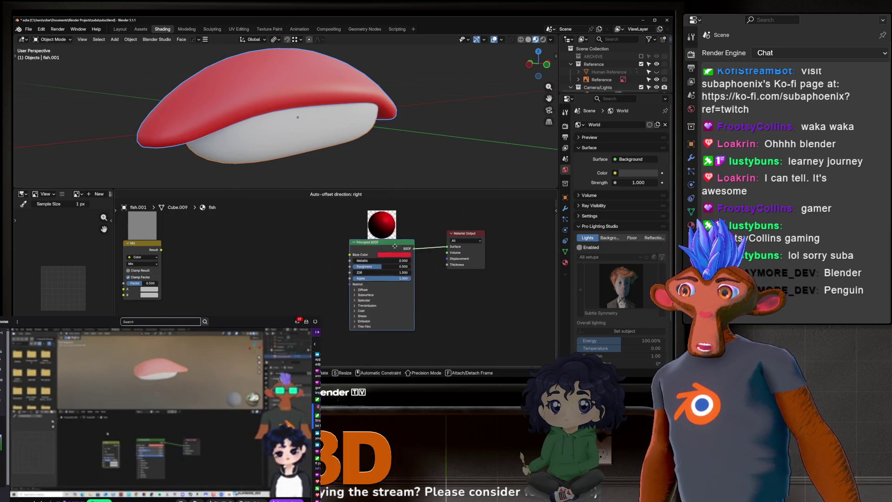
{"action": "left_click", "coordinate": [345, 244]}
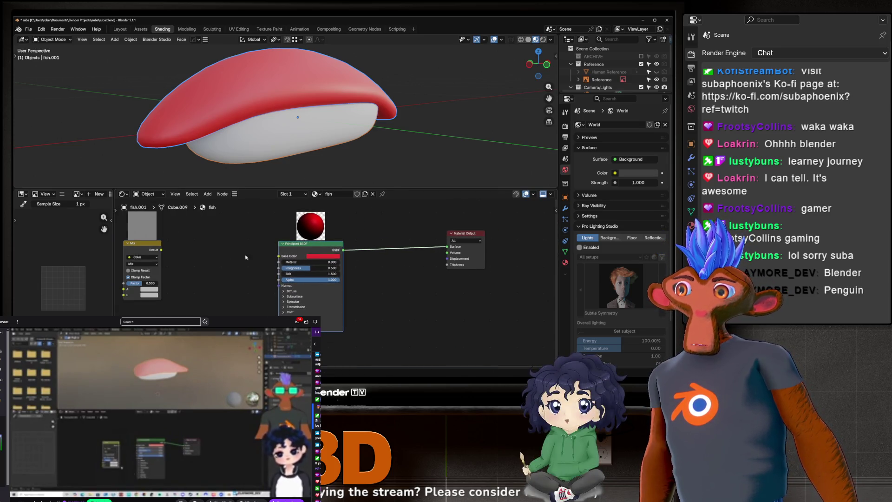
{"action": "middle_click_drag", "start_coordinate": [132, 251], "coordinate": [244, 258]}
{"action": "scroll", "coordinate": [244, 257], "scroll_direction": "up", "scroll_amount": 1}
{"action": "left_click_drag", "start_coordinate": [243, 258], "coordinate": [296, 257]}
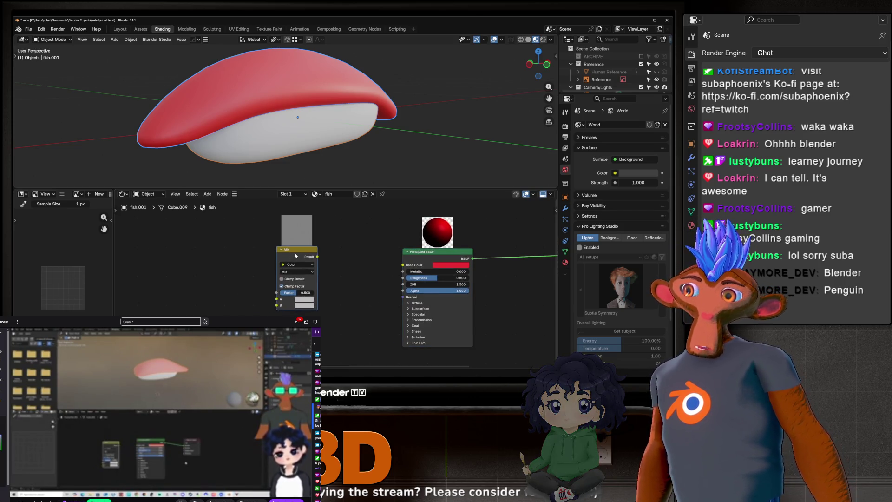
{"action": "scroll", "coordinate": [296, 256], "scroll_direction": "up", "scroll_amount": 1}
{"action": "scroll", "coordinate": [297, 257], "scroll_direction": "up", "scroll_amount": 1}
{"action": "scroll", "coordinate": [298, 261], "scroll_direction": "down", "scroll_amount": 1}
{"action": "scroll", "coordinate": [286, 271], "scroll_direction": "up", "scroll_amount": 1}
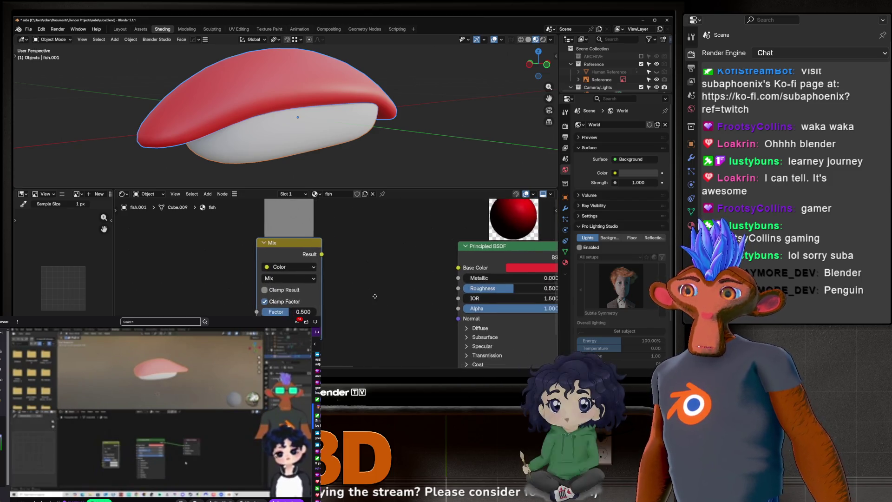
{"action": "scroll", "coordinate": [338, 286], "scroll_direction": "up", "scroll_amount": 1}
{"action": "middle_click_drag", "start_coordinate": [338, 286], "coordinate": [289, 289]}
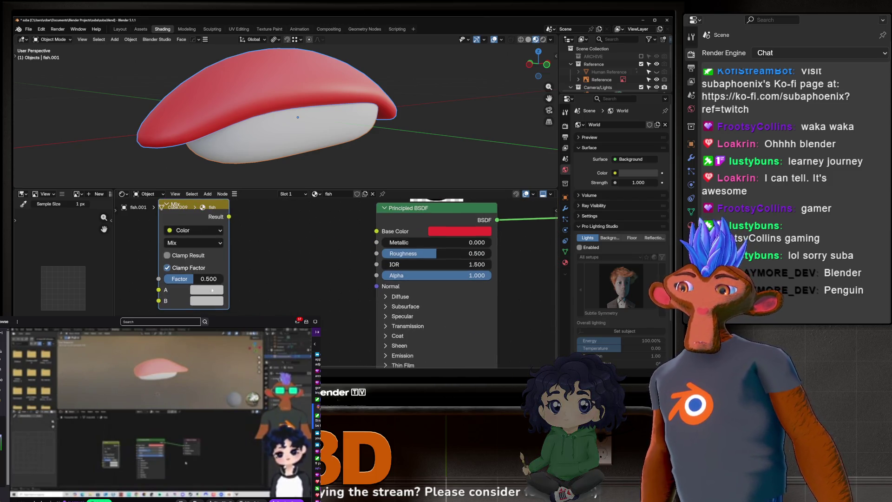
Give the Mix node a red A colour and a pale pinkish-grey B colour.
{"action": "left_click", "coordinate": [209, 292]}
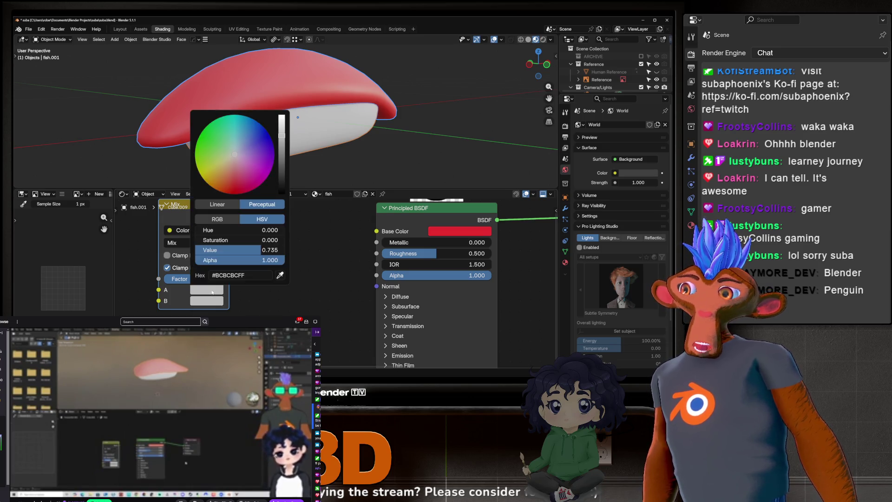
{"action": "left_click_drag", "start_coordinate": [235, 164], "coordinate": [231, 186]}
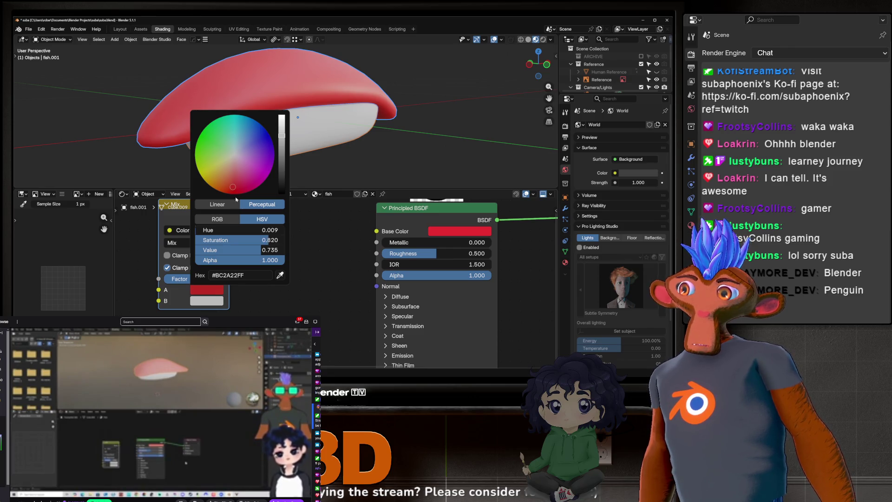
{"action": "left_click", "coordinate": [216, 305]}
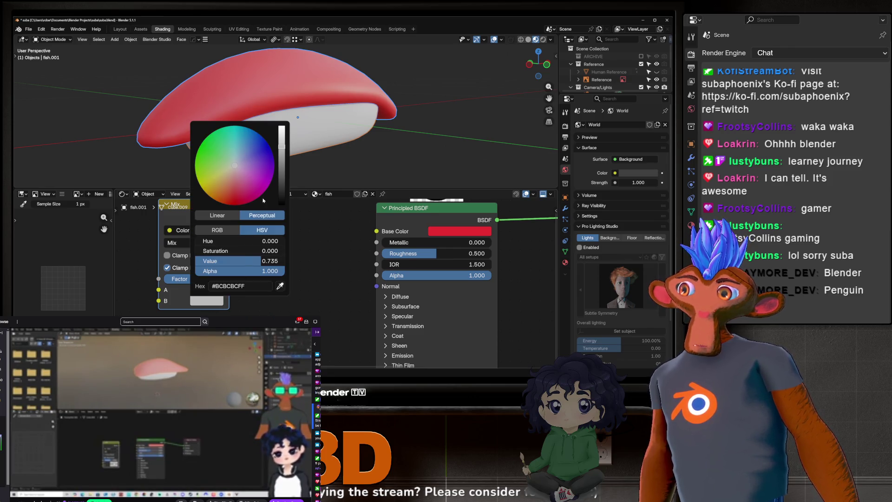
{"action": "left_click", "coordinate": [236, 170]}
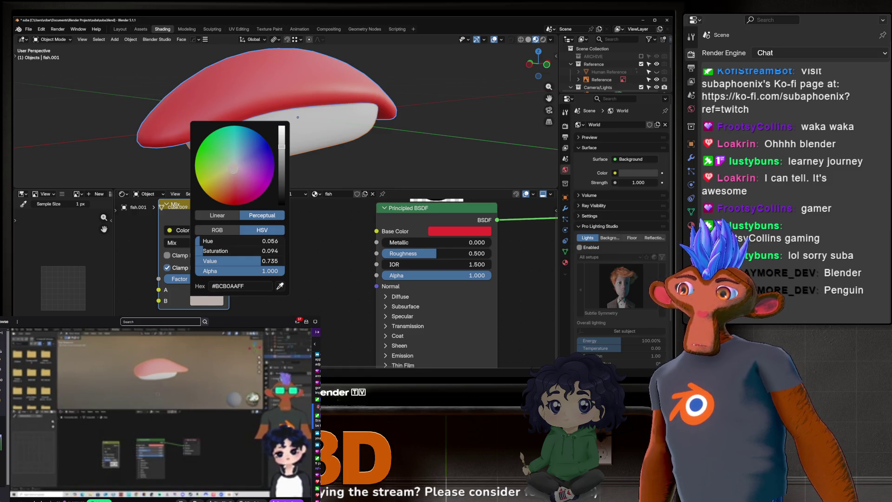
{"action": "left_click_drag", "start_coordinate": [235, 169], "coordinate": [236, 169]}
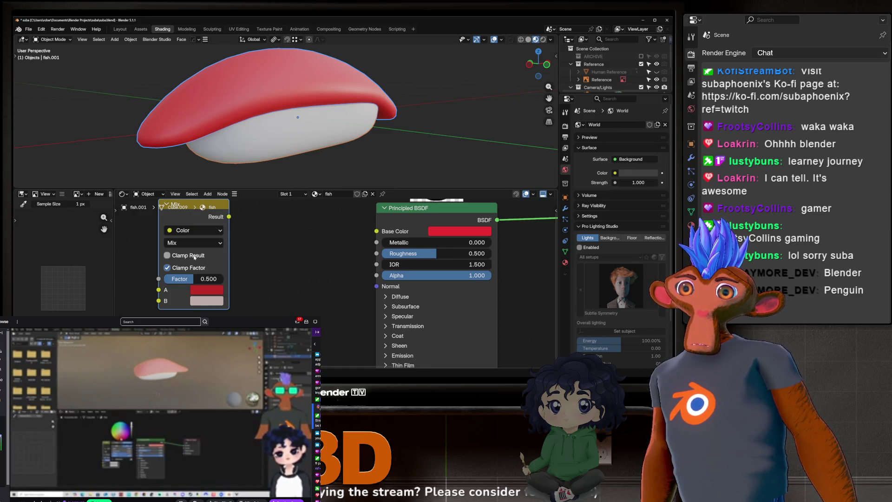
{"action": "scroll", "coordinate": [335, 276], "scroll_direction": "down", "scroll_amount": 3}
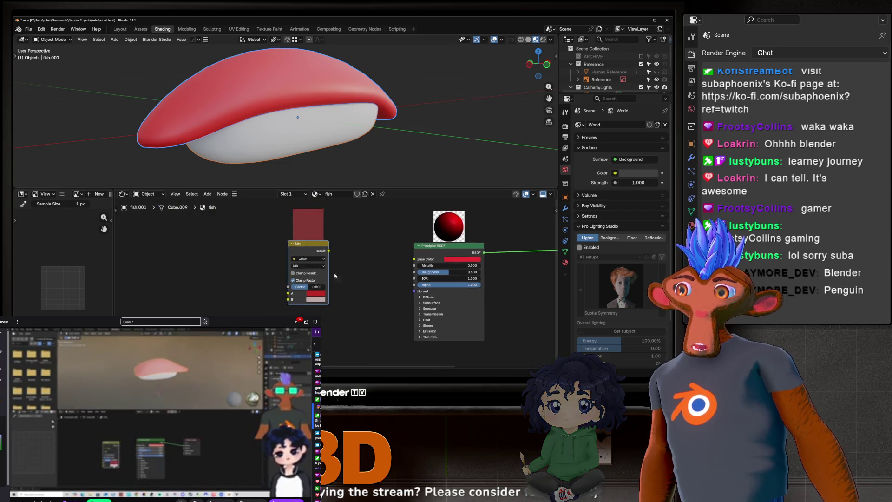
Move the Mix node beside the shader and start a link from its Result toward Base Color.
{"action": "middle_click_drag", "start_coordinate": [335, 276], "coordinate": [283, 270]}
{"action": "scroll", "coordinate": [249, 258], "scroll_direction": "up", "scroll_amount": 2}
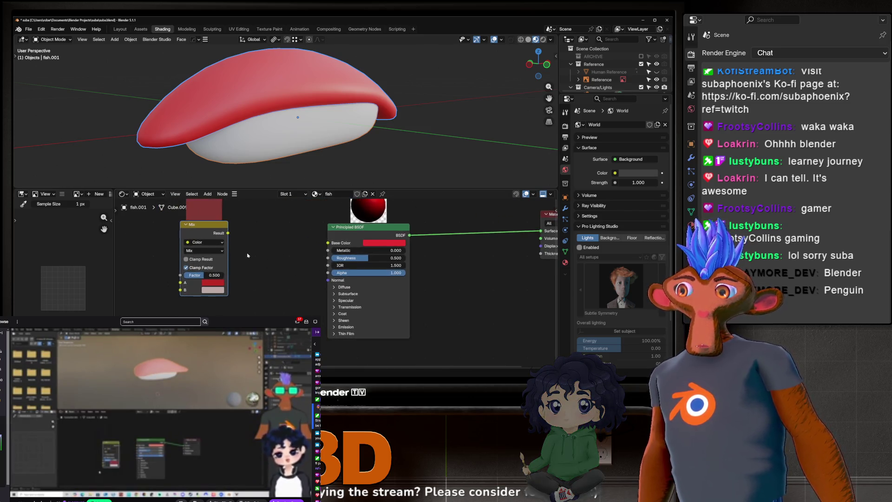
{"action": "middle_click_drag", "start_coordinate": [204, 241], "coordinate": [239, 241]}
{"action": "left_click_drag", "start_coordinate": [239, 238], "coordinate": [248, 239]}
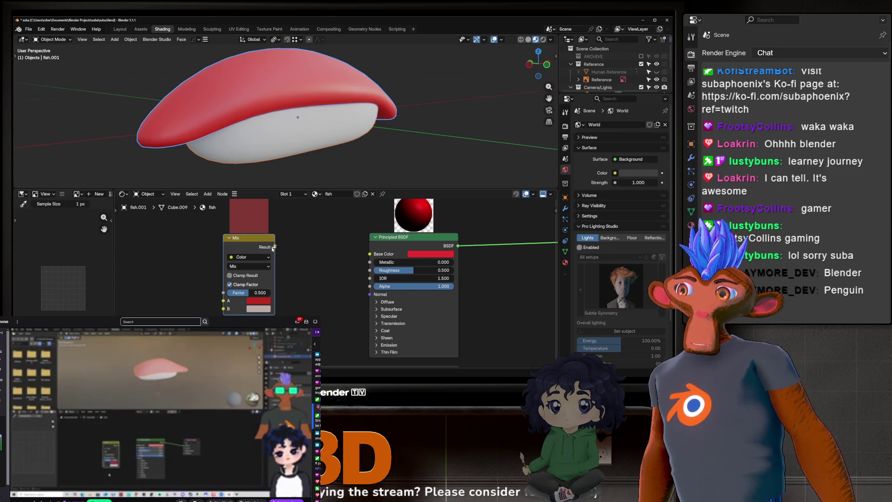
{"action": "left_click_drag", "start_coordinate": [308, 246], "coordinate": [368, 255]}
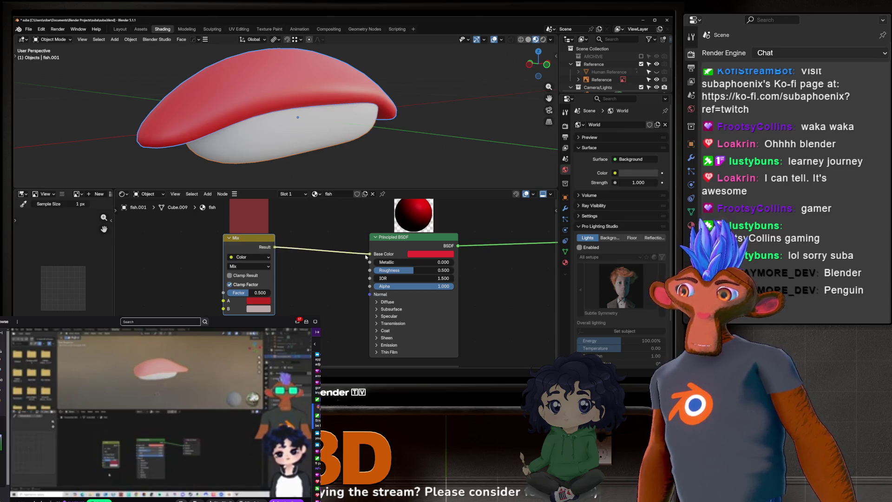
Wire the Mix result into the Principled BSDF Base Color and bring up the Add menu.
{"action": "left_click_drag", "start_coordinate": [274, 247], "coordinate": [369, 255]}
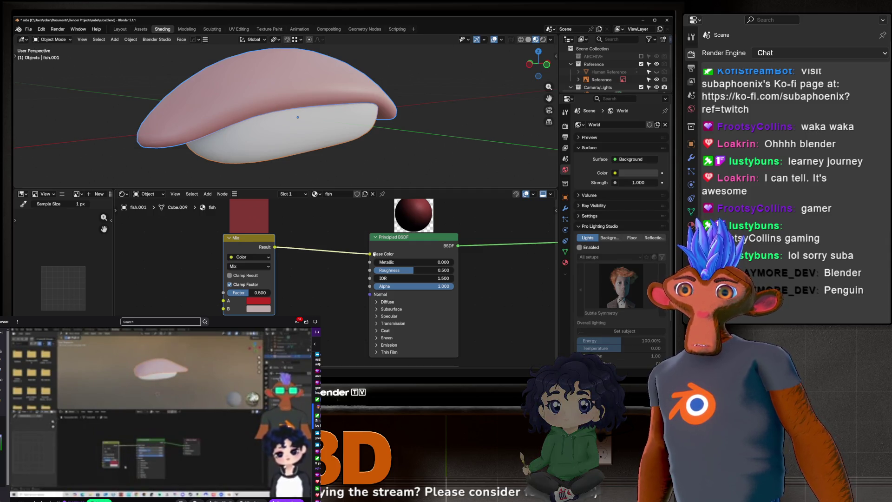
{"action": "middle_click_drag", "start_coordinate": [287, 269], "coordinate": [402, 266]}
{"action": "scroll", "coordinate": [403, 266], "scroll_direction": "down", "scroll_amount": 2}
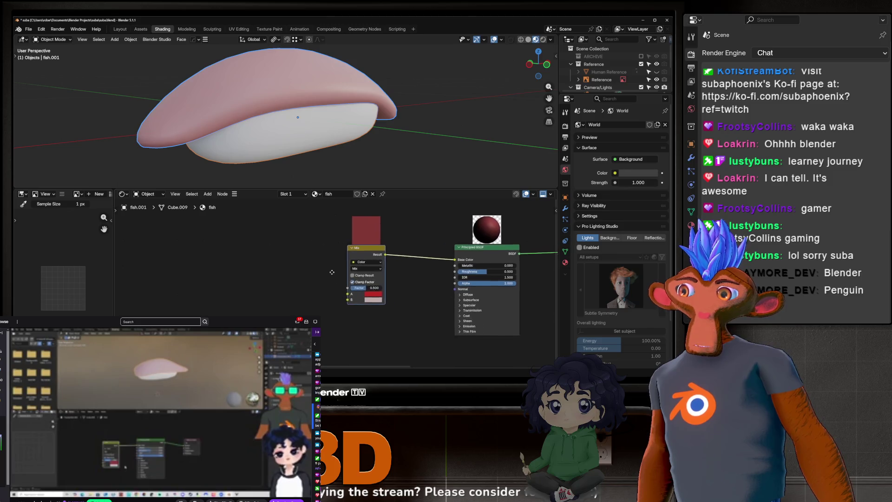
{"action": "left_click_drag", "start_coordinate": [404, 266], "coordinate": [435, 268]}
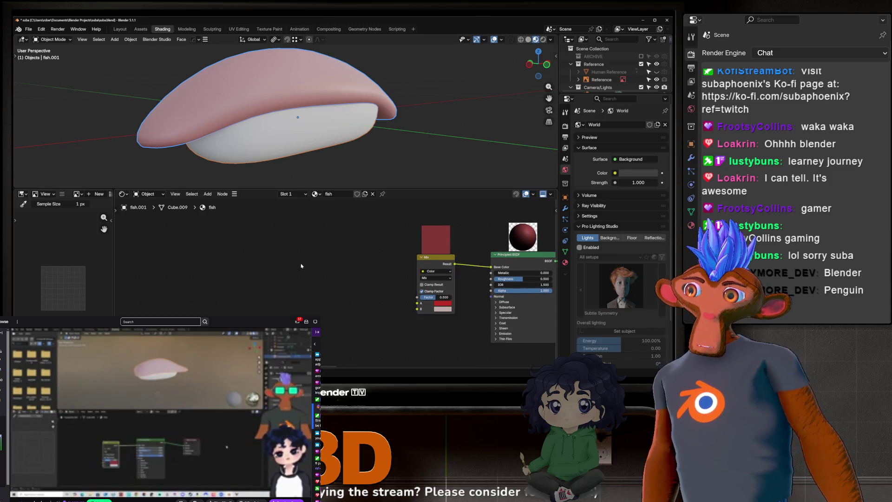
{"action": "key", "text": "shift+a"}
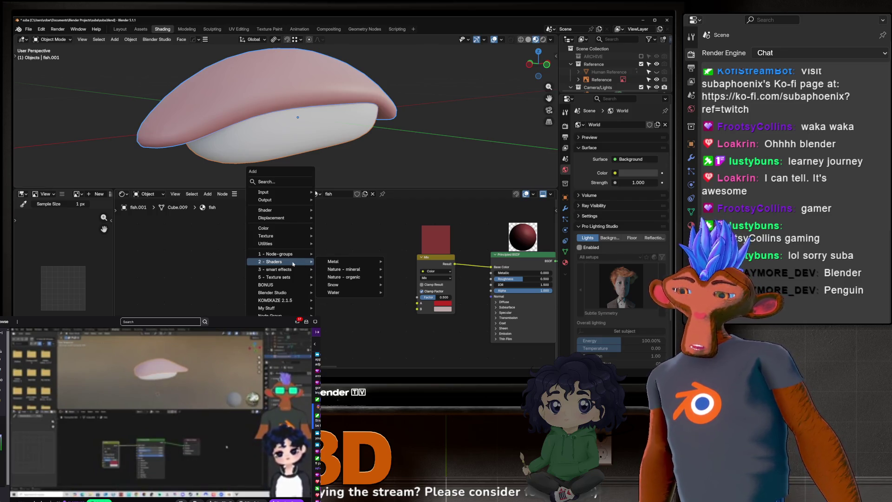
{"action": "type", "text": "wave"}
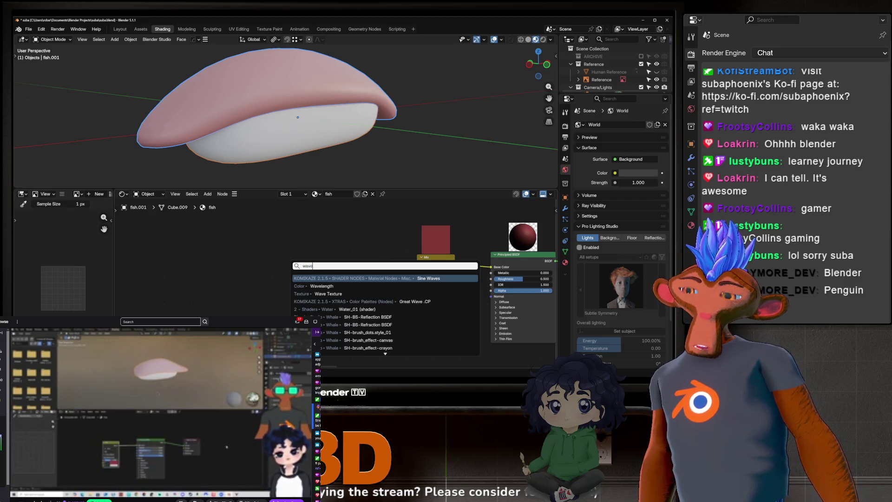
Add a Wave Texture node and place it left of the Mix node.
{"action": "key", "text": "Down"}
{"action": "key", "text": "Down"}
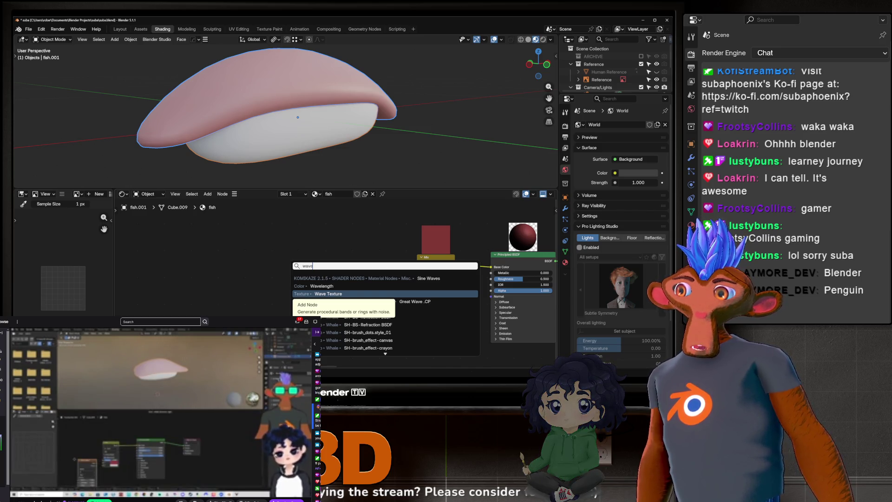
{"action": "key", "text": "Return"}
{"action": "left_click", "coordinate": [256, 255]}
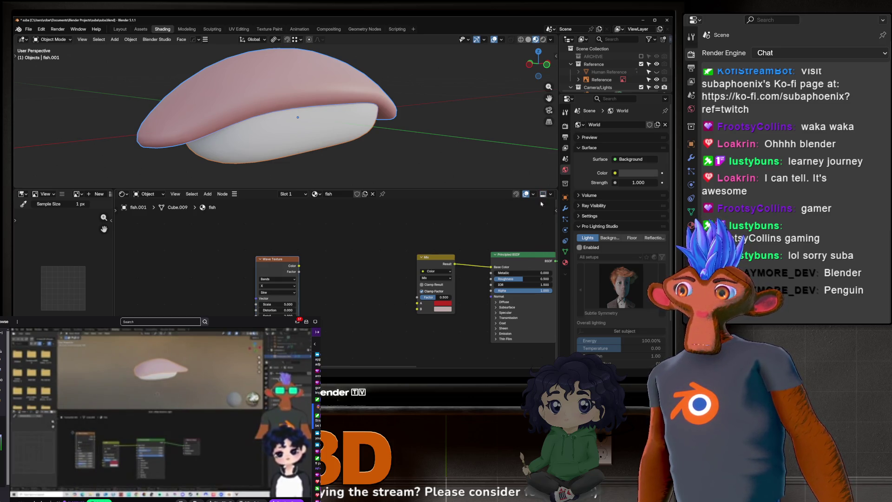
{"action": "middle_click_drag", "start_coordinate": [292, 259], "coordinate": [252, 258]}
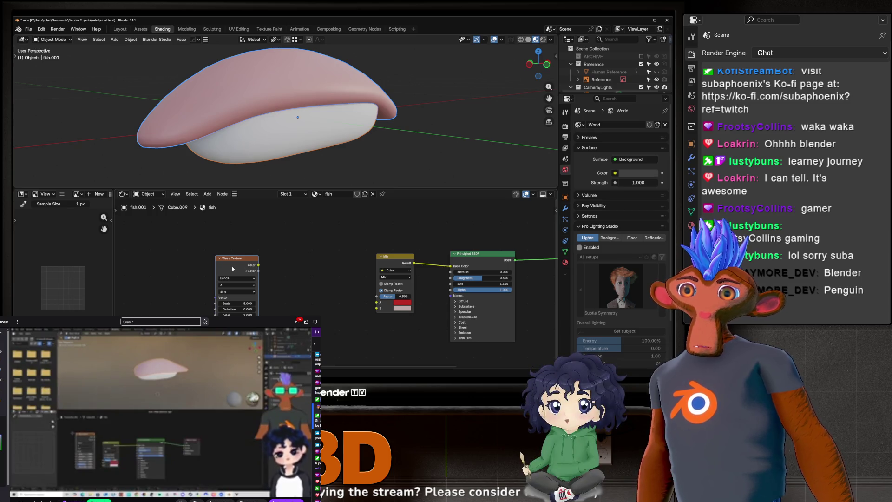
Nudge the Wave Texture node closer to the Mix node, keeping its defaults.
{"action": "left_click_drag", "start_coordinate": [226, 267], "coordinate": [258, 267]}
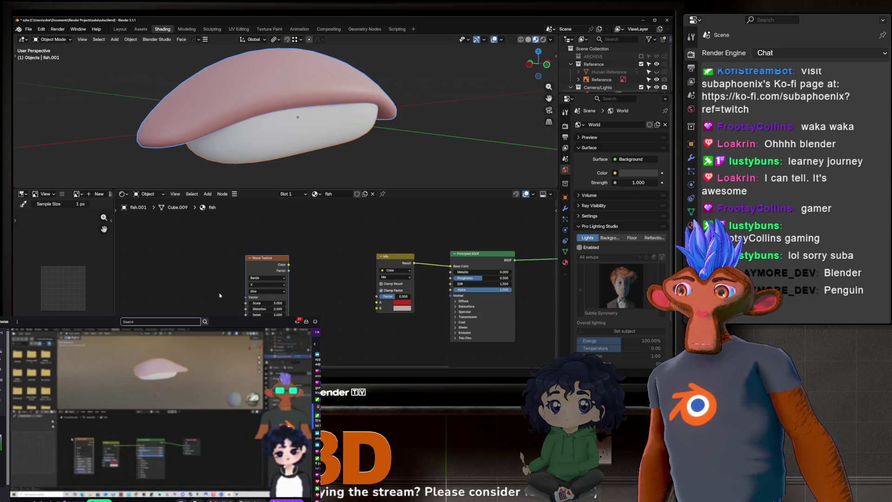
{"action": "middle_click_drag", "start_coordinate": [260, 297], "coordinate": [322, 293]}
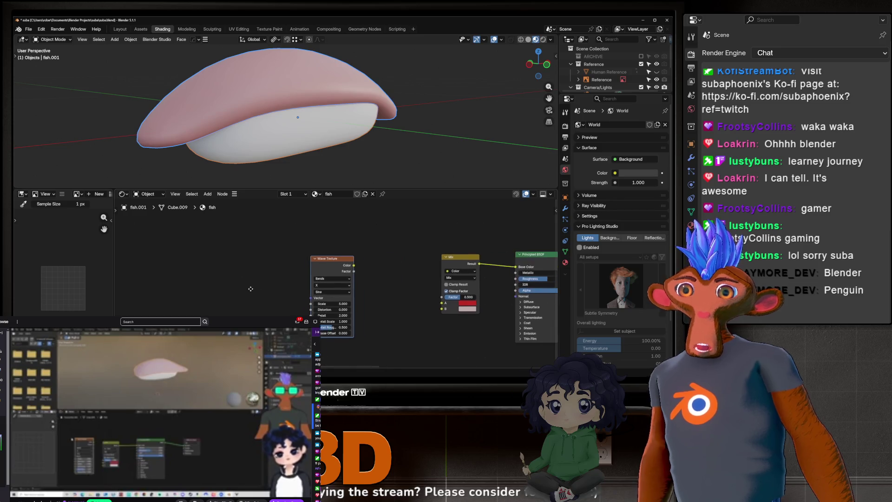
{"action": "middle_click_drag", "start_coordinate": [387, 258], "coordinate": [248, 304]}
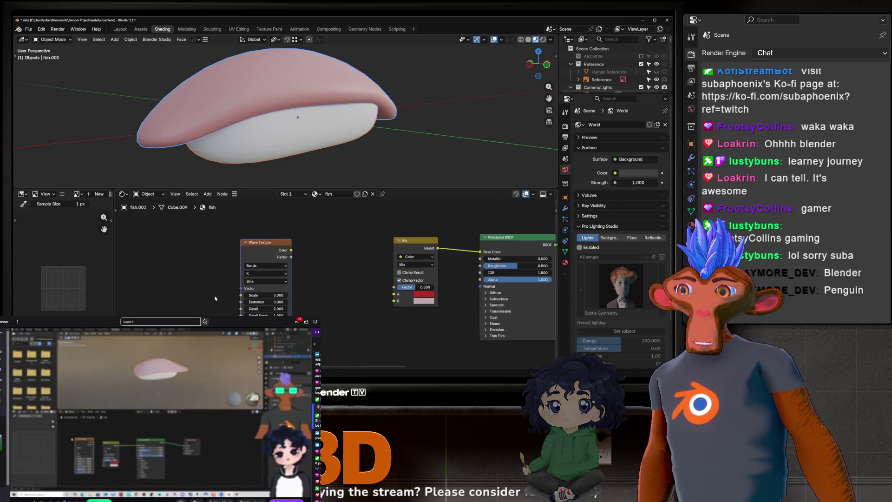
{"action": "scroll", "coordinate": [308, 266], "scroll_direction": "up", "scroll_amount": 1}
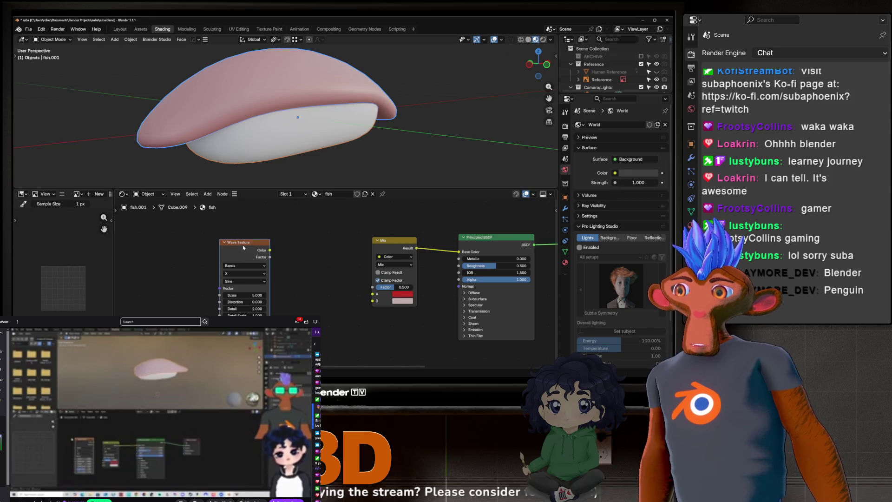
{"action": "left_click_drag", "start_coordinate": [244, 247], "coordinate": [227, 241]}
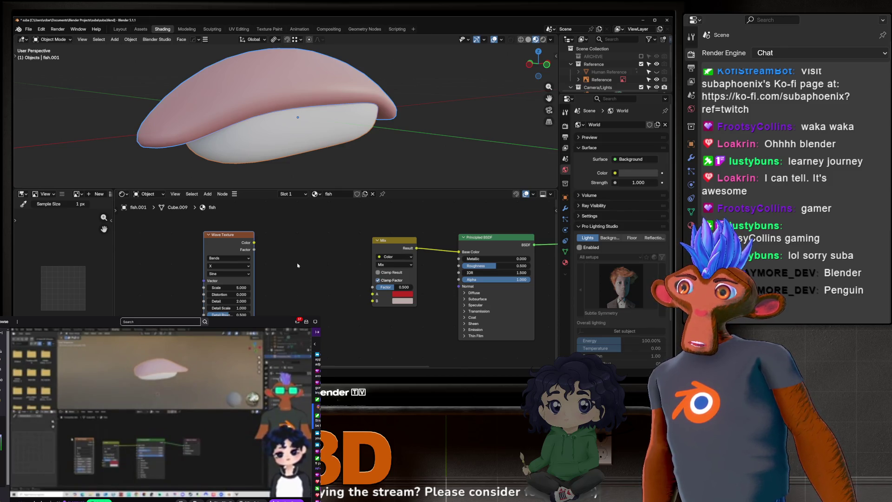
Node Wrangler-preview the Wave Texture colour so black-and-white stripes cover the fish, inspecting from several angles.
{"action": "left_click", "coordinate": [233, 239], "text": "ctrl+shift"}
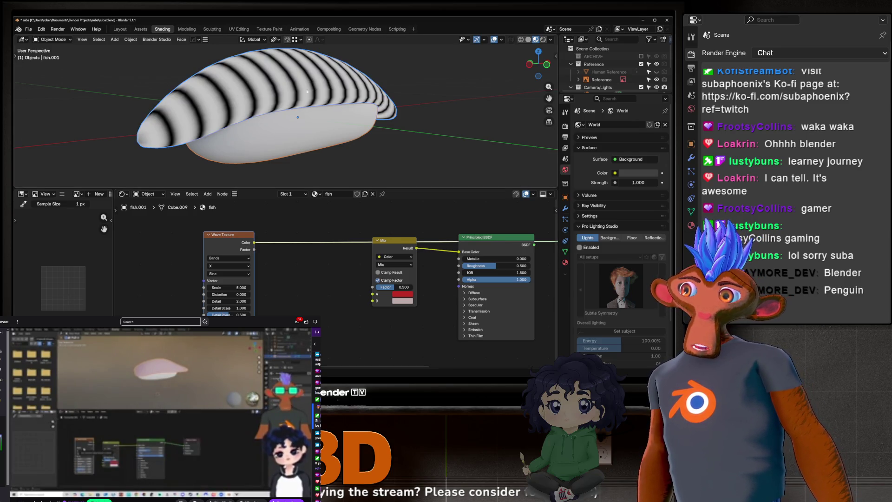
{"action": "scroll", "coordinate": [238, 218], "scroll_direction": "down", "scroll_amount": 1}
{"action": "mouse_move", "coordinate": [293, 140]}
{"action": "middle_mouse_down"}
{"action": "mouse_move", "coordinate": [383, 138]}
{"action": "mouse_move", "coordinate": [216, 135]}
{"action": "middle_mouse_up"}
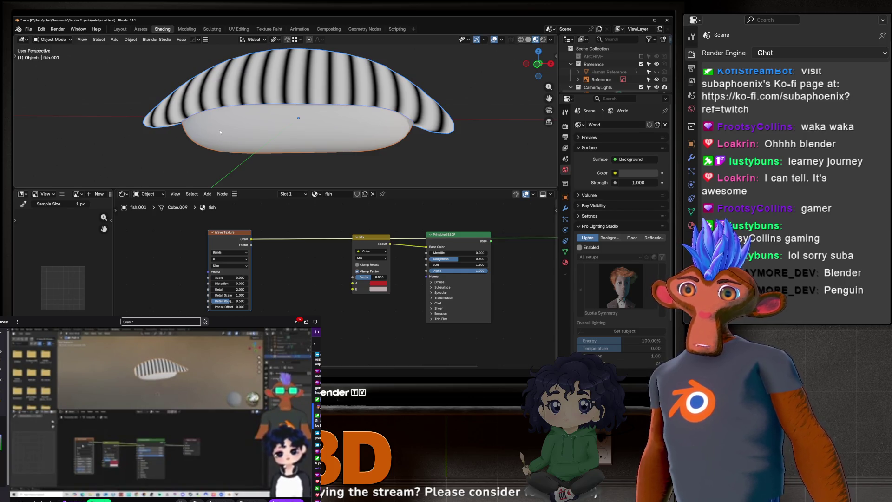
{"action": "mouse_move", "coordinate": [217, 134]}
{"action": "middle_mouse_down"}
{"action": "mouse_move", "coordinate": [275, 135]}
{"action": "mouse_move", "coordinate": [300, 168]}
{"action": "middle_mouse_up"}
{"action": "mouse_move", "coordinate": [213, 239]}
{"action": "left_mouse_down"}
{"action": "mouse_move", "coordinate": [221, 217]}
{"action": "mouse_move", "coordinate": [205, 222]}
{"action": "left_mouse_up"}
{"action": "middle_click_drag", "start_coordinate": [265, 132], "coordinate": [271, 159]}
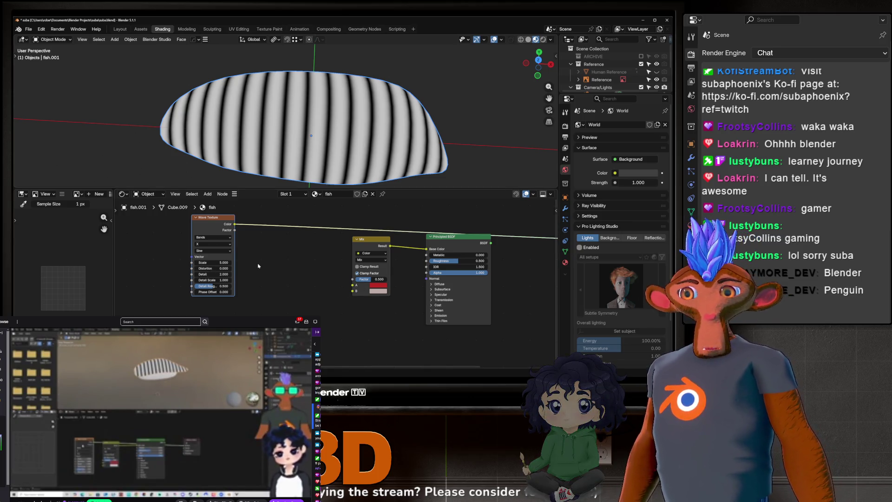
{"action": "scroll", "coordinate": [398, 269], "scroll_direction": "up", "scroll_amount": 1}
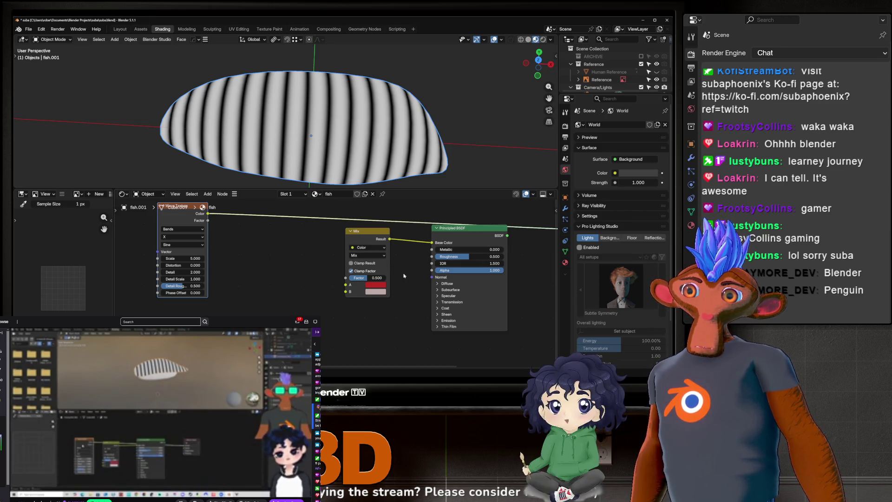
{"action": "mouse_move", "coordinate": [321, 112]}
{"action": "middle_mouse_down"}
{"action": "mouse_move", "coordinate": [329, 66]}
{"action": "mouse_move", "coordinate": [291, 120]}
{"action": "middle_mouse_up"}
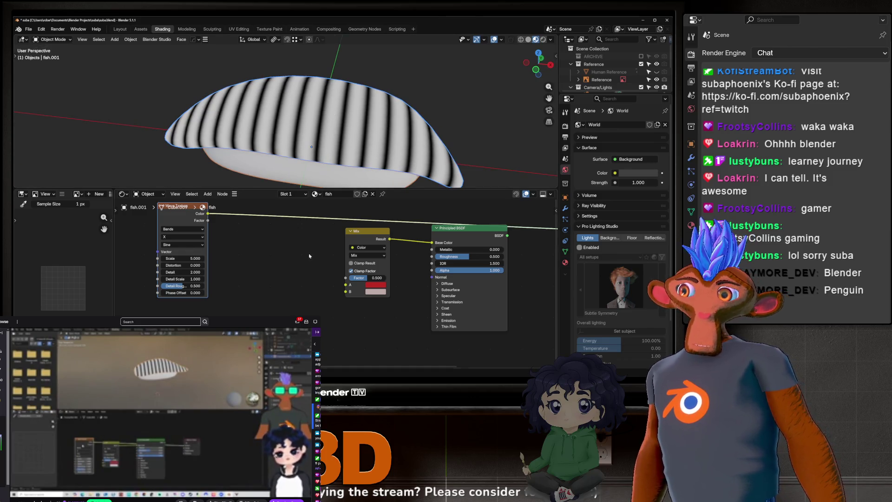
Reconnect the Principled BSDF to the Material Output Surface, leaving the Wave Texture unlinked.
{"action": "middle_click_drag", "start_coordinate": [310, 259], "coordinate": [175, 275]}
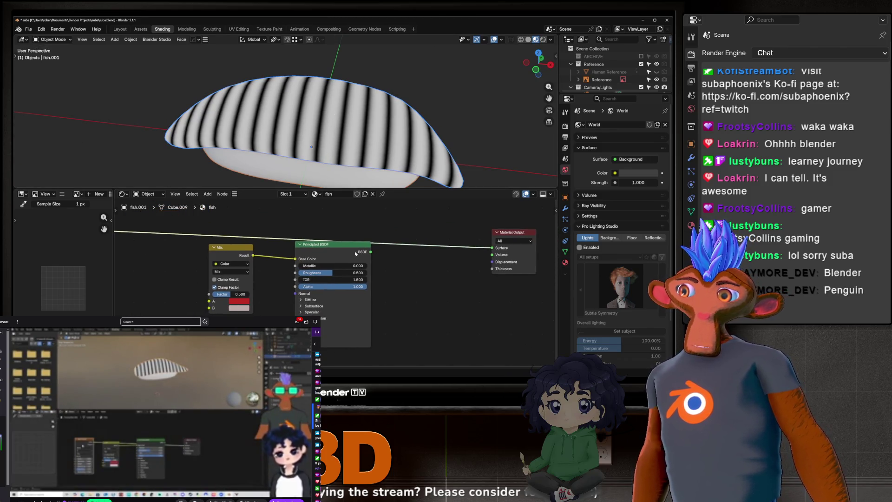
{"action": "mouse_move", "coordinate": [492, 247]}
{"action": "left_mouse_down"}
{"action": "mouse_move", "coordinate": [401, 263]}
{"action": "mouse_move", "coordinate": [492, 248]}
{"action": "left_mouse_up"}
{"action": "middle_click_drag", "start_coordinate": [307, 133], "coordinate": [333, 148]}
{"action": "middle_click_drag", "start_coordinate": [192, 268], "coordinate": [375, 265]}
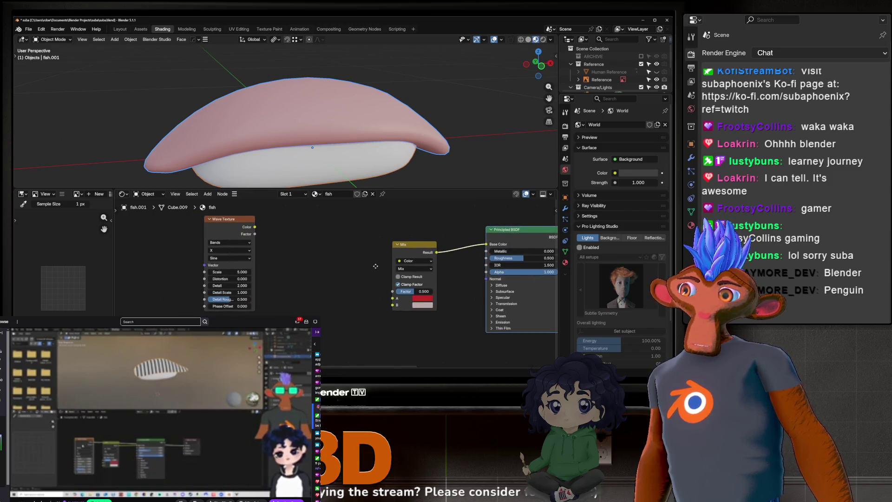
{"action": "mouse_move", "coordinate": [235, 236]}
{"action": "left_mouse_down"}
{"action": "mouse_move", "coordinate": [211, 239]}
{"action": "mouse_move", "coordinate": [241, 245]}
{"action": "left_mouse_up"}
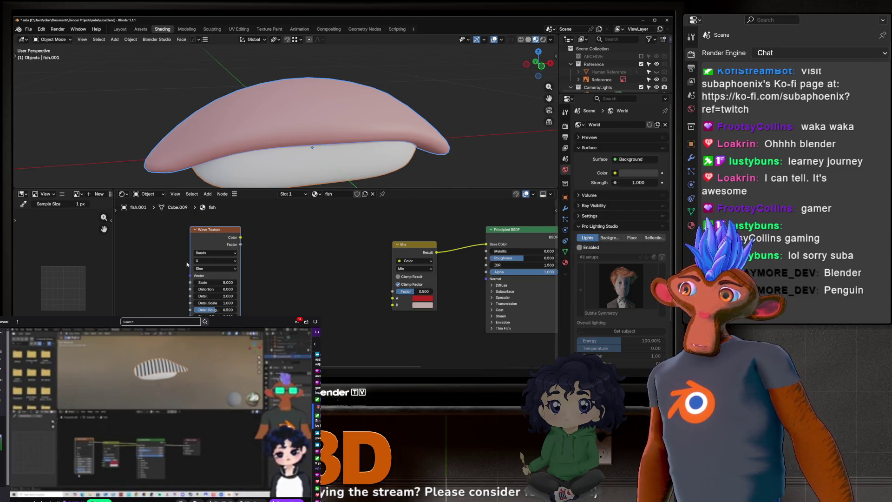
{"action": "scroll", "coordinate": [299, 268], "scroll_direction": "right", "scroll_amount": 2}
{"action": "scroll", "coordinate": [351, 252], "scroll_direction": "up", "scroll_amount": 1}
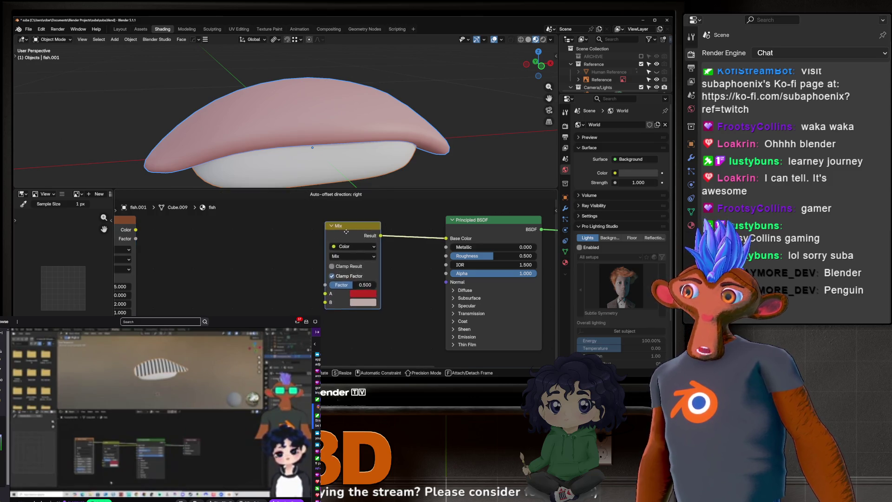
{"action": "scroll", "coordinate": [347, 228], "scroll_direction": "up", "scroll_amount": 1}
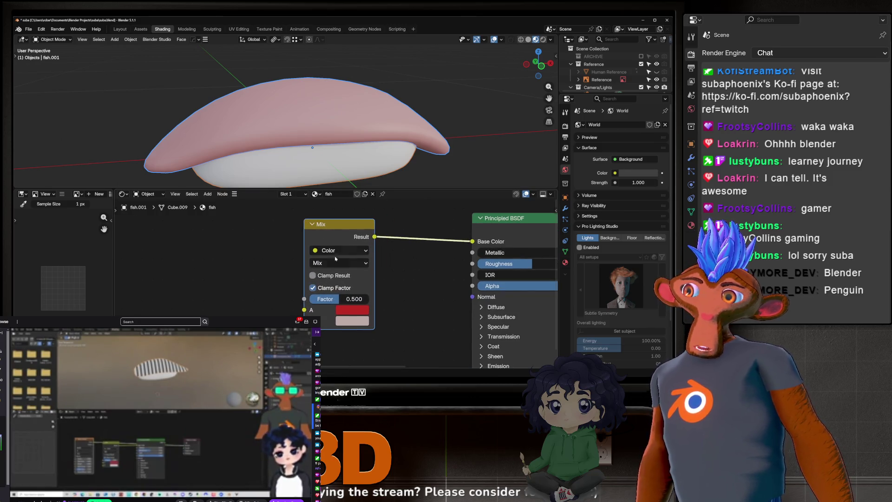
Sweep the Mix factor through 1 (white) and pink, then settle it at 0 for red.
{"action": "left_click", "coordinate": [340, 310]}
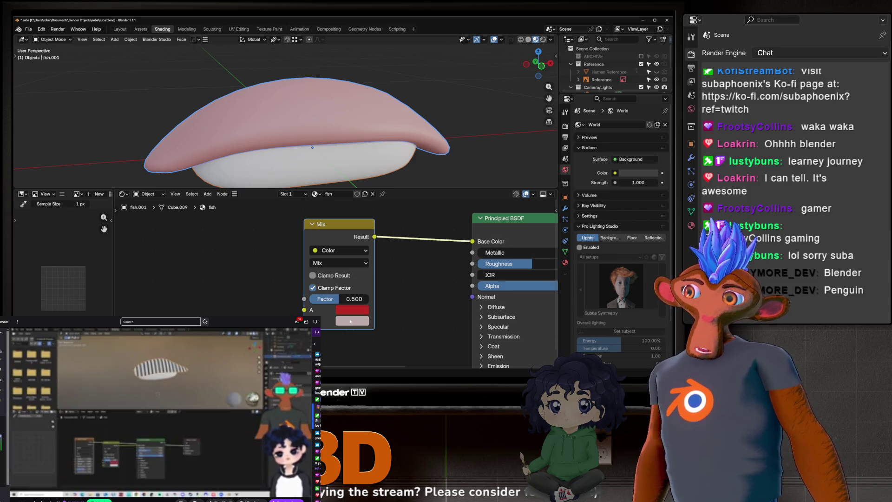
{"action": "left_click", "coordinate": [350, 321]}
{"action": "left_click_drag", "start_coordinate": [354, 299], "coordinate": [309, 298]}
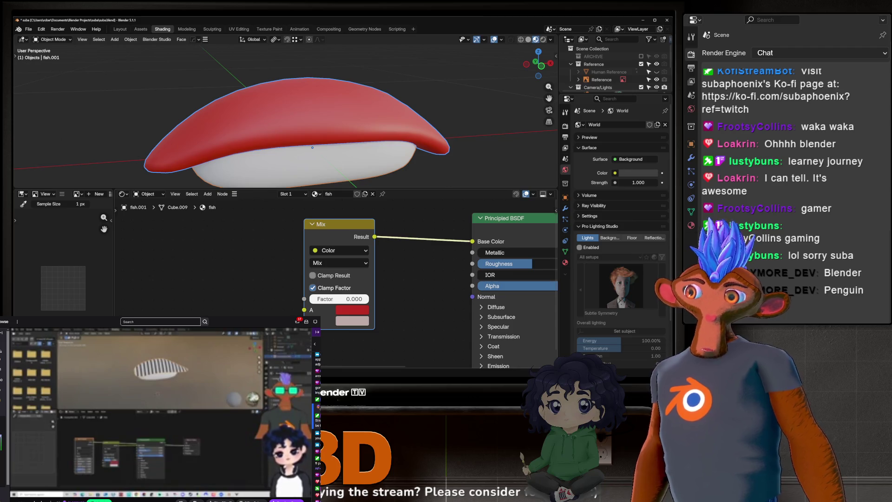
{"action": "left_click_drag", "start_coordinate": [311, 299], "coordinate": [367, 299]}
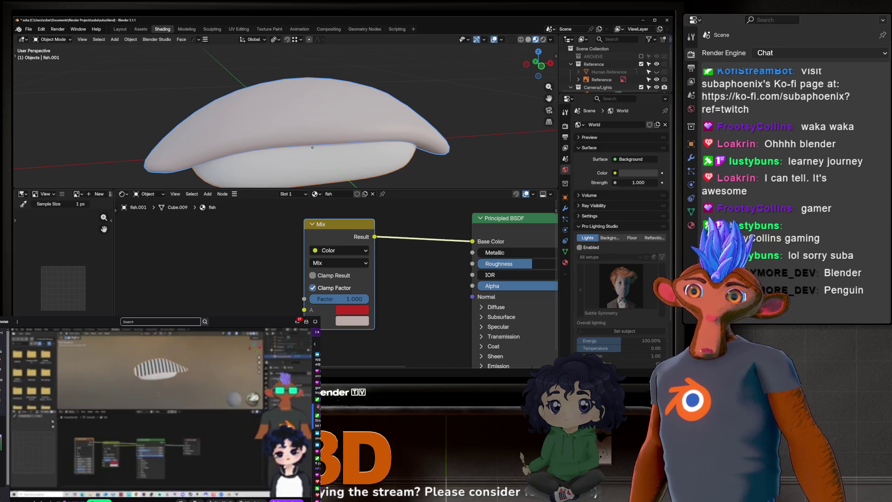
{"action": "left_click_drag", "start_coordinate": [369, 298], "coordinate": [309, 298]}
{"action": "middle_click_drag", "start_coordinate": [230, 279], "coordinate": [268, 286]}
{"action": "scroll", "coordinate": [269, 286], "scroll_direction": "down", "scroll_amount": 1}
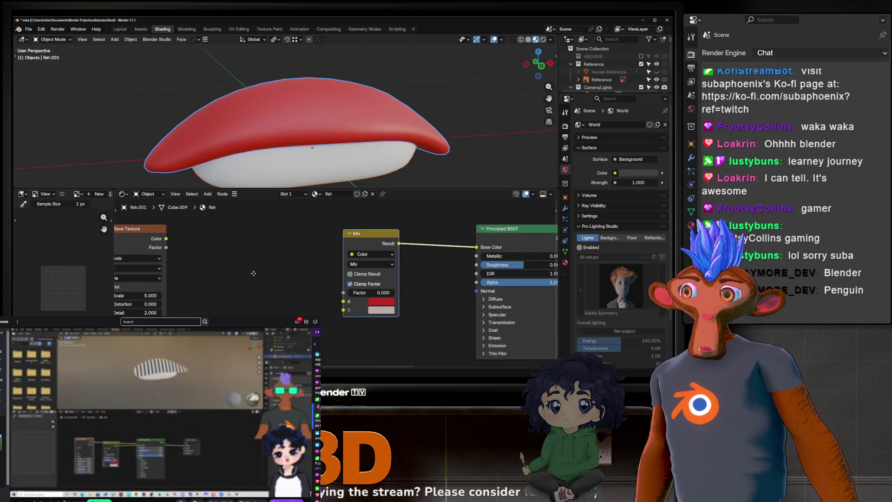
Preview the Wave Texture colour output directly on the fish.
{"action": "middle_click_drag", "start_coordinate": [250, 275], "coordinate": [299, 280]}
{"action": "left_click", "coordinate": [184, 242], "text": "ctrl+shift"}
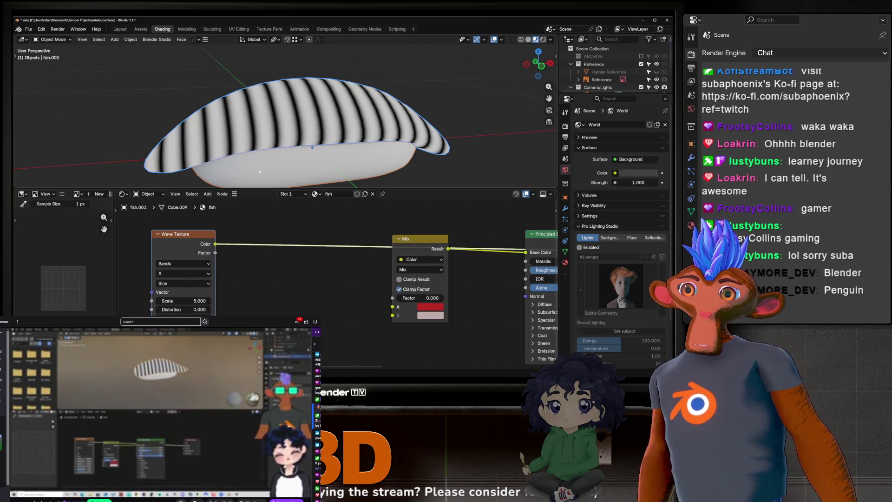
{"action": "scroll", "coordinate": [275, 122], "scroll_direction": "up", "scroll_amount": 3}
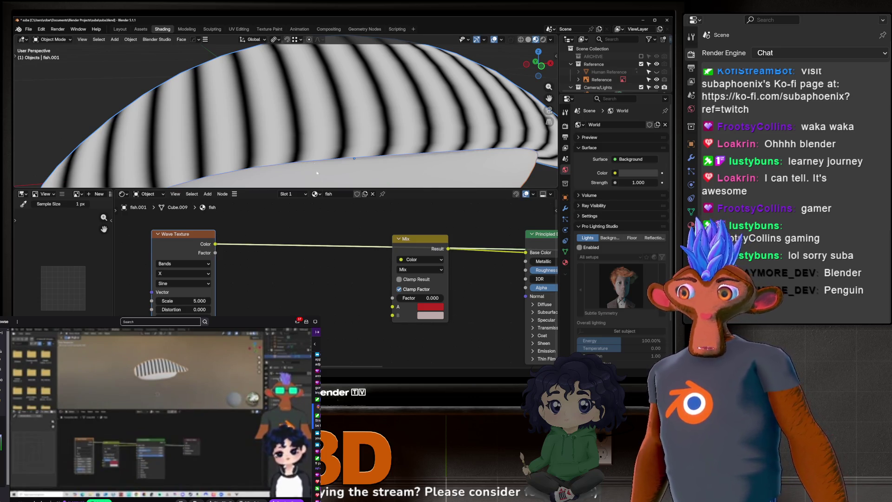
{"action": "middle_click_drag", "start_coordinate": [323, 242], "coordinate": [287, 238]}
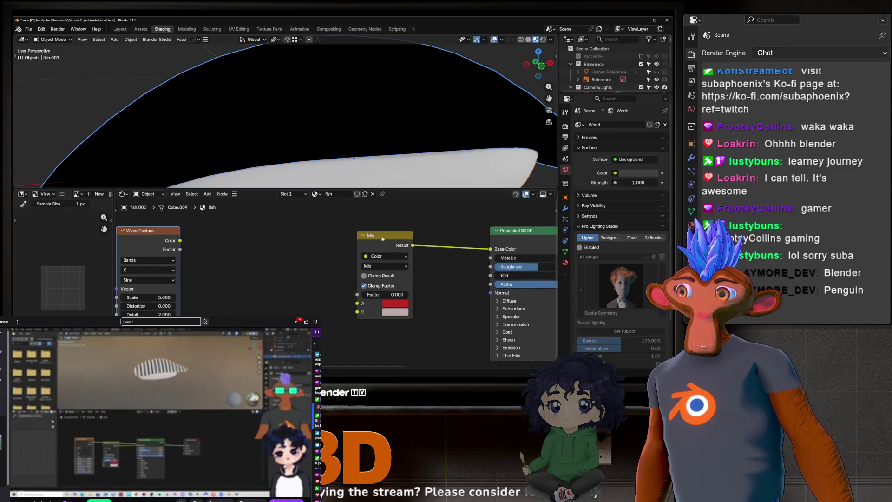
Reconnect Principled BSDF to Material Output Surface and drive the Mix Factor with Wave Texture Color.
{"action": "middle_click_drag", "start_coordinate": [254, 264], "coordinate": [21, 247]}
{"action": "left_click_drag", "start_coordinate": [352, 222], "coordinate": [497, 233]}
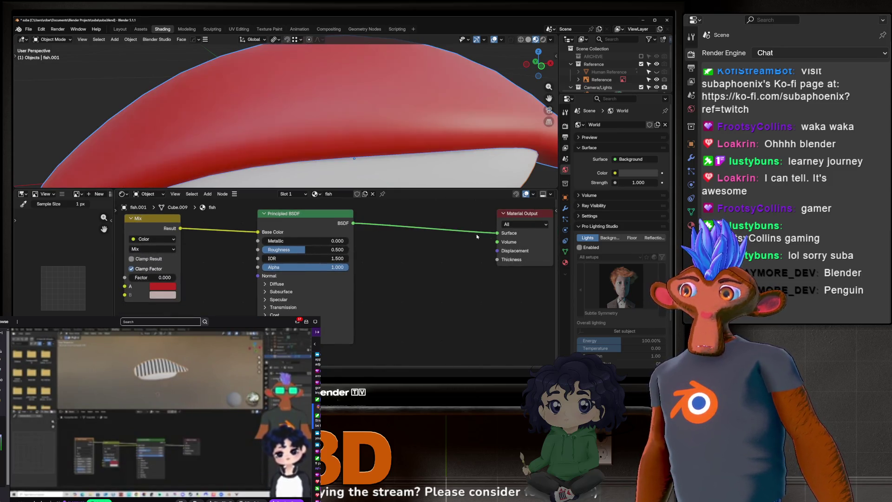
{"action": "middle_click_drag", "start_coordinate": [28, 240], "coordinate": [212, 244]}
{"action": "scroll", "coordinate": [212, 243], "scroll_direction": "down", "scroll_amount": 2}
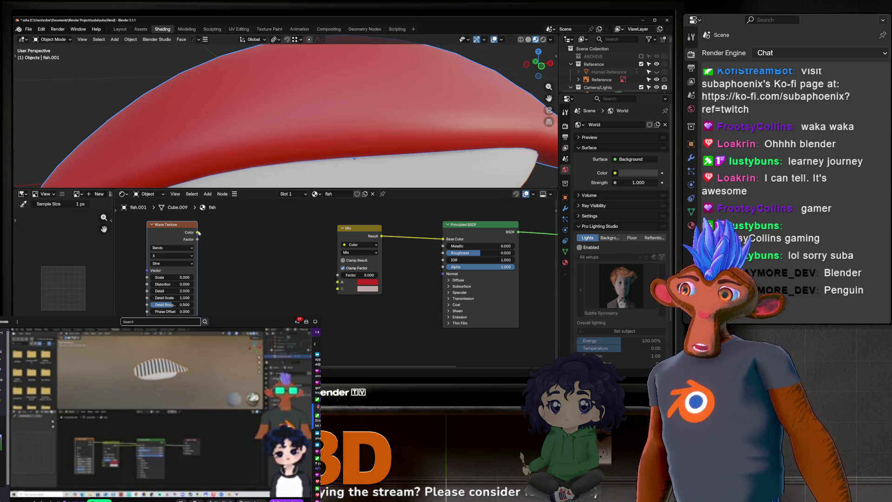
{"action": "mouse_move", "coordinate": [198, 233]}
{"action": "left_mouse_down"}
{"action": "mouse_move", "coordinate": [266, 223]}
{"action": "mouse_move", "coordinate": [338, 276]}
{"action": "left_mouse_up"}
{"action": "scroll", "coordinate": [339, 139], "scroll_direction": "down", "scroll_amount": 4}
{"action": "middle_click_drag", "start_coordinate": [338, 140], "coordinate": [302, 136]}
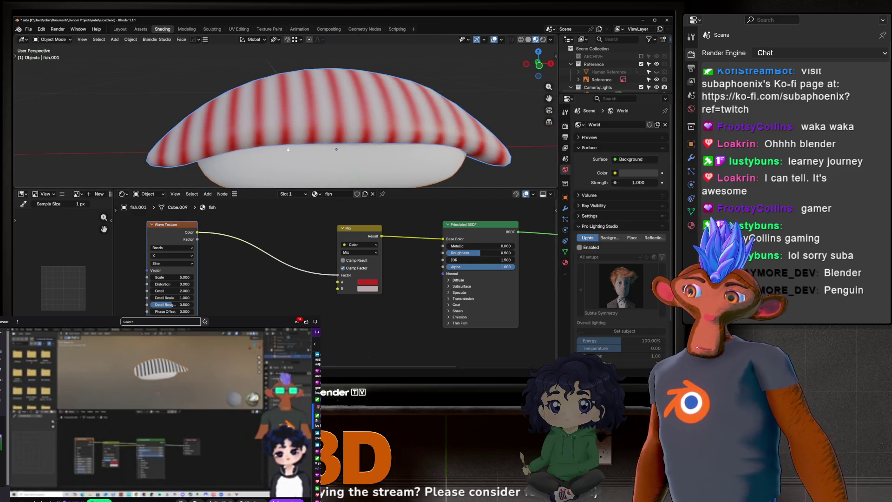
{"action": "scroll", "coordinate": [302, 135], "scroll_direction": "up", "scroll_amount": 2}
{"action": "scroll", "coordinate": [302, 136], "scroll_direction": "up", "scroll_amount": 2}
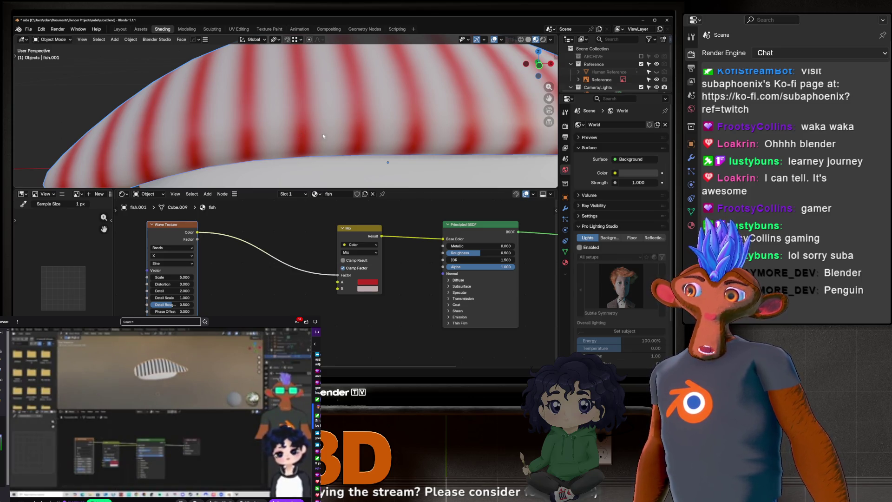
{"action": "scroll", "coordinate": [322, 133], "scroll_direction": "down", "scroll_amount": 4}
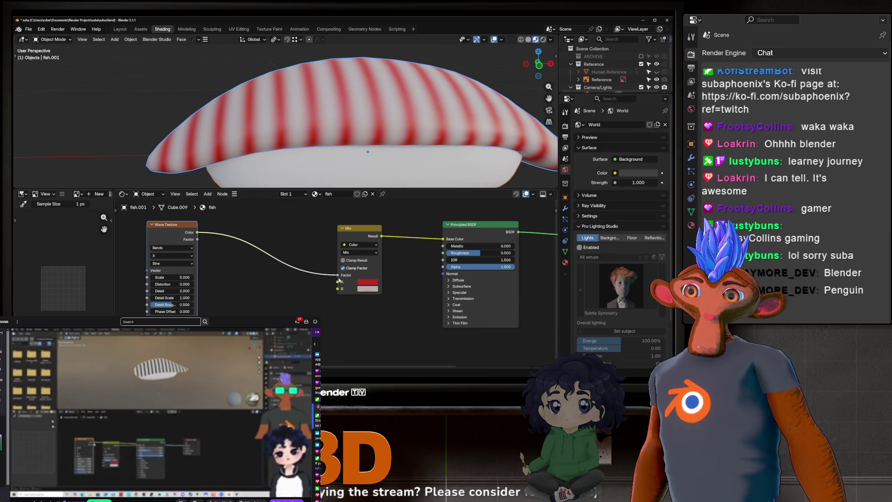
{"action": "scroll", "coordinate": [337, 279], "scroll_direction": "down", "scroll_amount": 1}
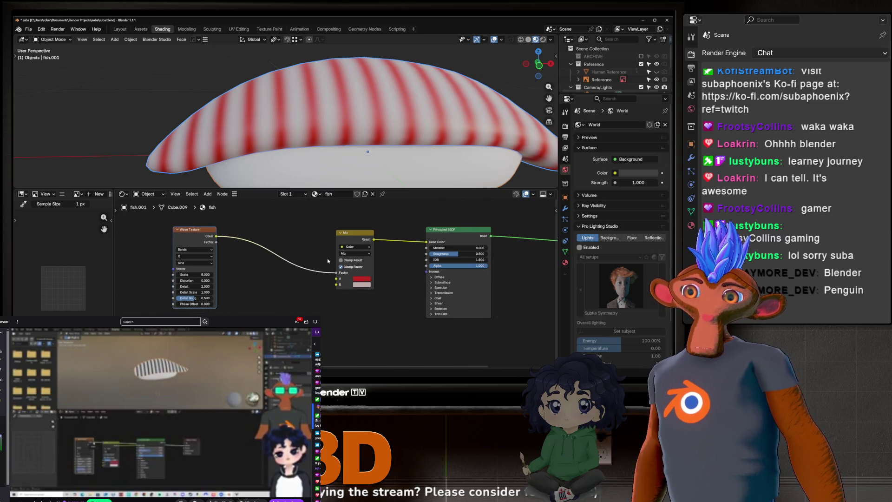
{"action": "scroll", "coordinate": [295, 246], "scroll_direction": "down", "scroll_amount": 1}
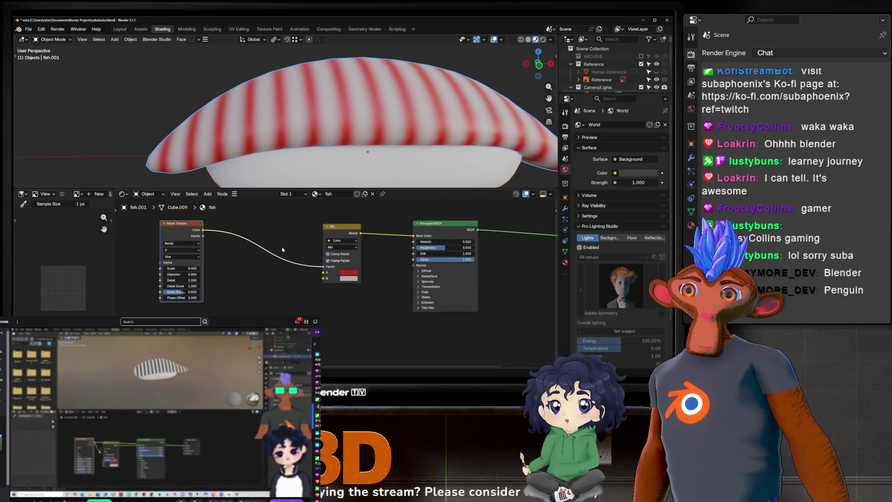
{"action": "right_click_drag", "start_coordinate": [295, 245], "coordinate": [306, 273], "text": "ctrl"}
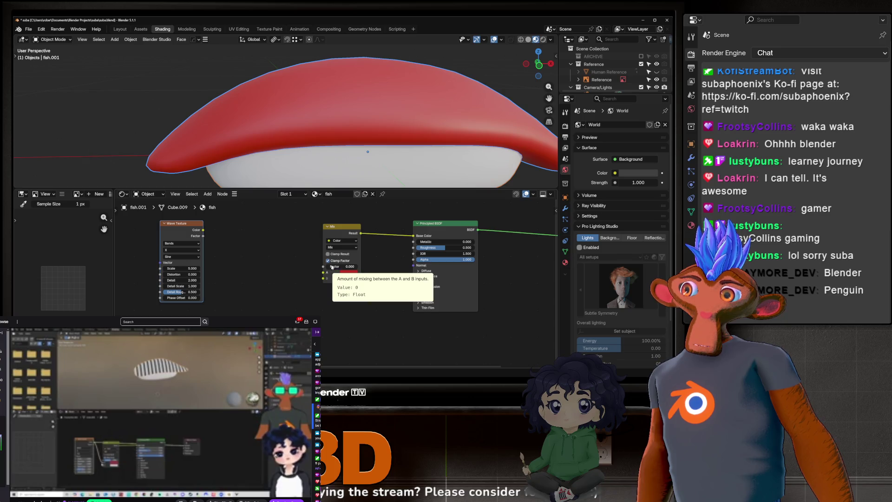
{"action": "left_click", "coordinate": [180, 234], "text": "ctrl+shift"}
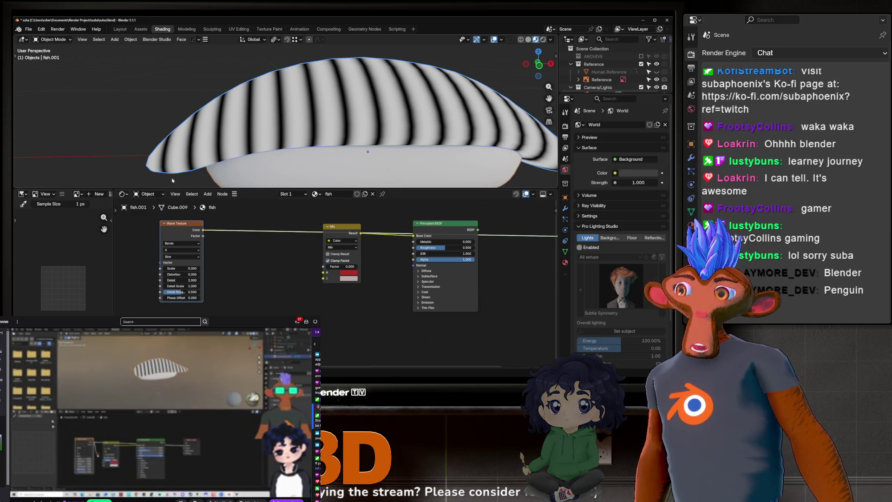
{"action": "left_click_drag", "start_coordinate": [203, 231], "coordinate": [325, 266]}
{"action": "middle_click_drag", "start_coordinate": [470, 236], "coordinate": [366, 238]}
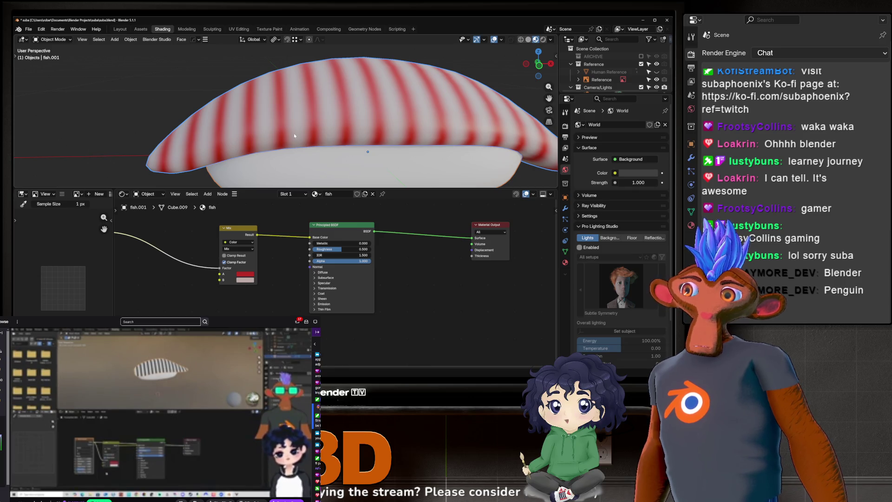
{"action": "middle_click_drag", "start_coordinate": [293, 133], "coordinate": [347, 147]}
{"action": "scroll", "coordinate": [354, 128], "scroll_direction": "down", "scroll_amount": 3}
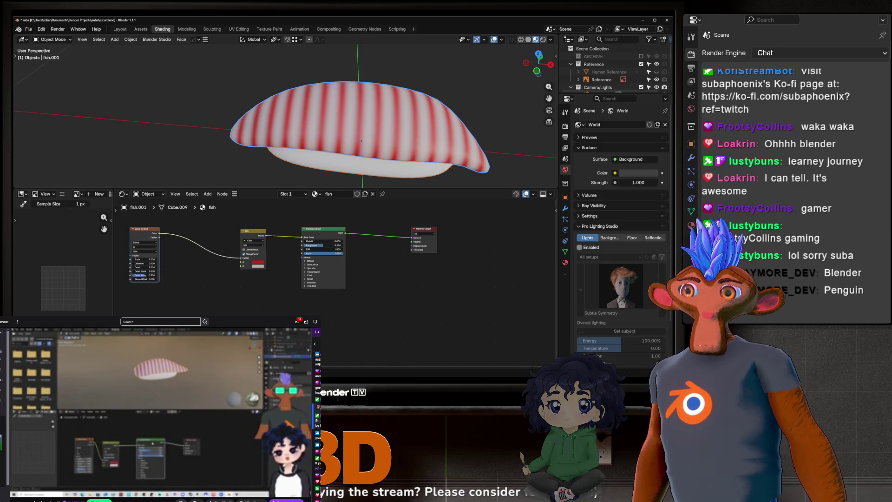
{"action": "middle_click_drag", "start_coordinate": [551, 168], "coordinate": [521, 173]}
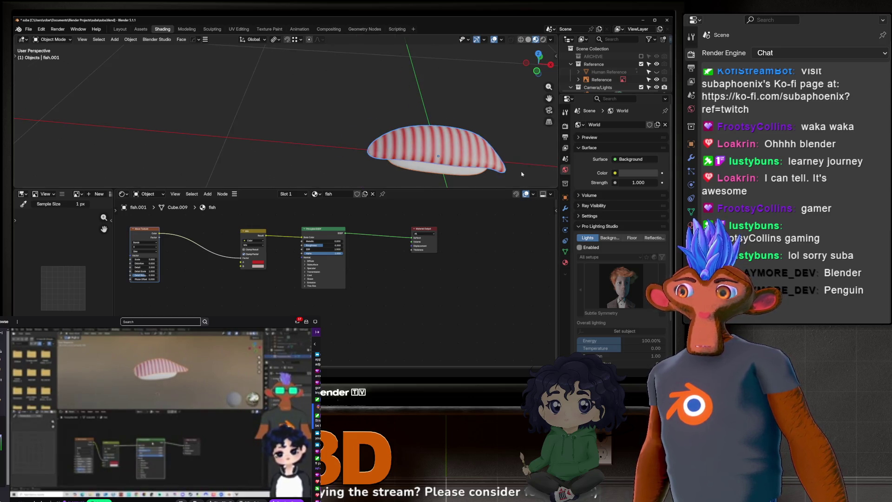
{"action": "scroll", "coordinate": [278, 258], "scroll_direction": "up", "scroll_amount": 3}
Unplug and replug the Wave Texture Color into the Mix node's Factor.
{"action": "left_click_drag", "start_coordinate": [189, 253], "coordinate": [197, 258]}
{"action": "scroll", "coordinate": [197, 259], "scroll_direction": "up", "scroll_amount": 2}
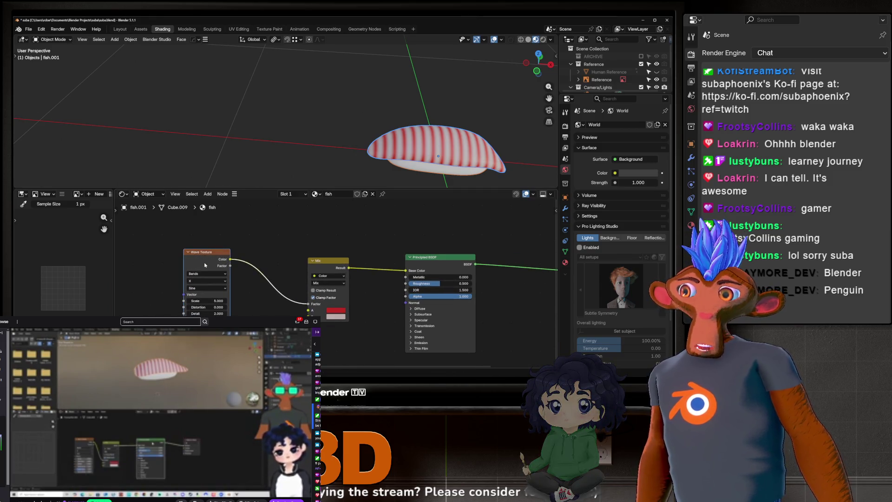
{"action": "scroll", "coordinate": [294, 302], "scroll_direction": "up", "scroll_amount": 2}
{"action": "scroll", "coordinate": [294, 302], "scroll_direction": "up", "scroll_amount": 1}
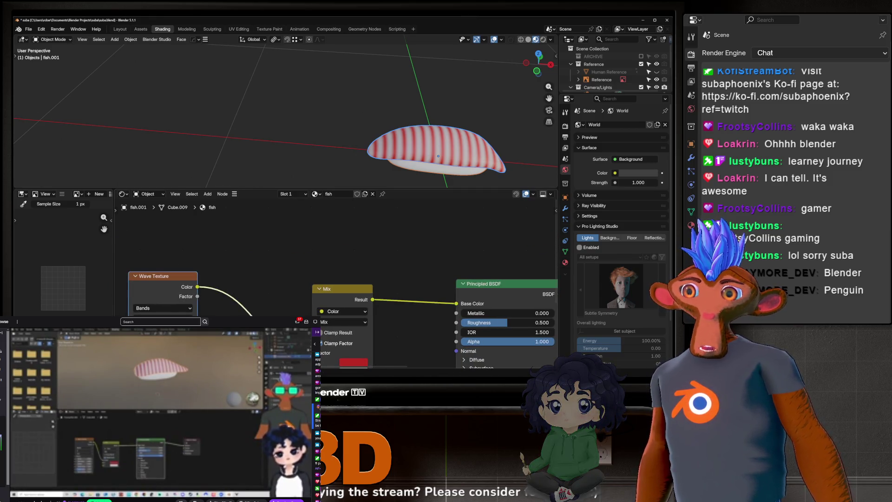
{"action": "middle_click_drag", "start_coordinate": [333, 347], "coordinate": [302, 308]}
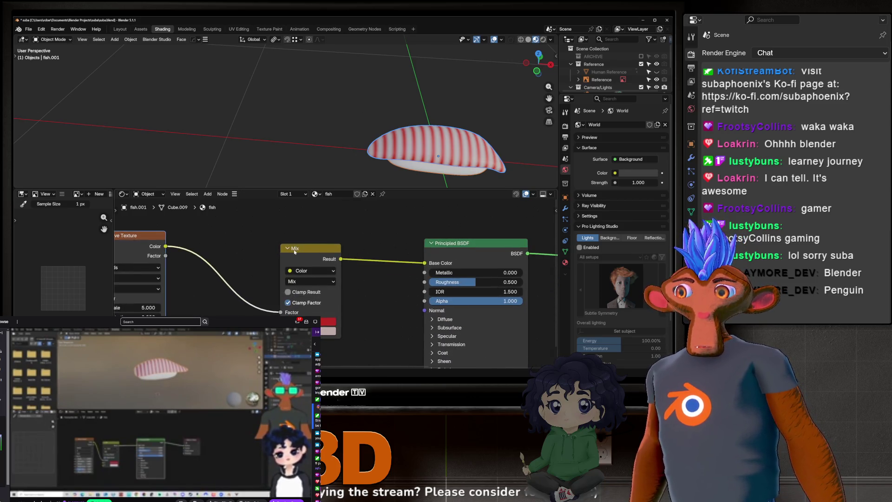
{"action": "left_click", "coordinate": [301, 308]}
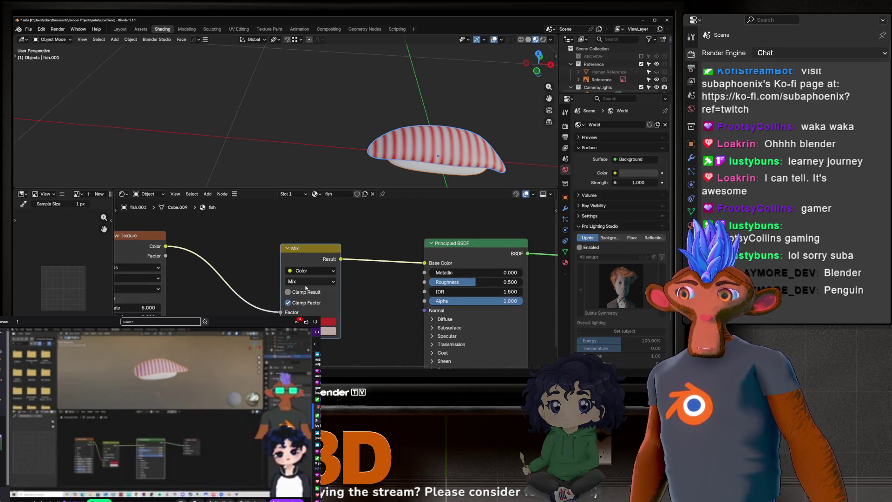
{"action": "left_click_drag", "start_coordinate": [282, 312], "coordinate": [230, 279]}
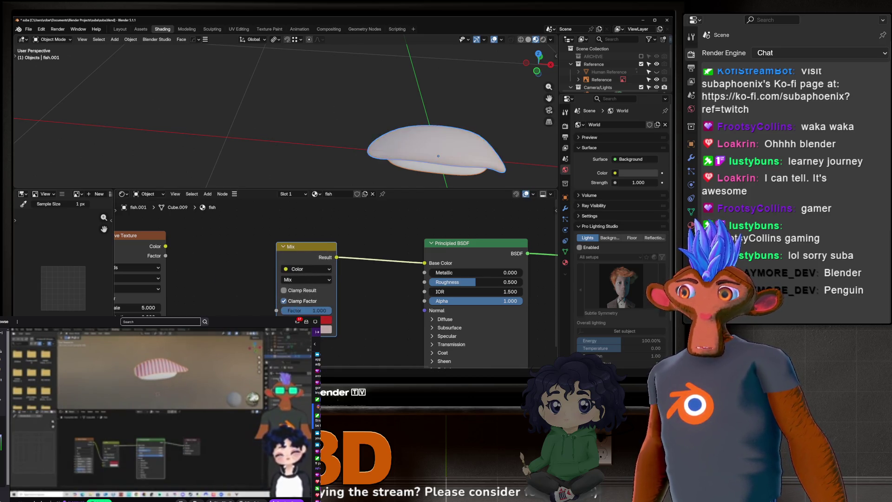
{"action": "left_click_drag", "start_coordinate": [166, 246], "coordinate": [277, 310]}
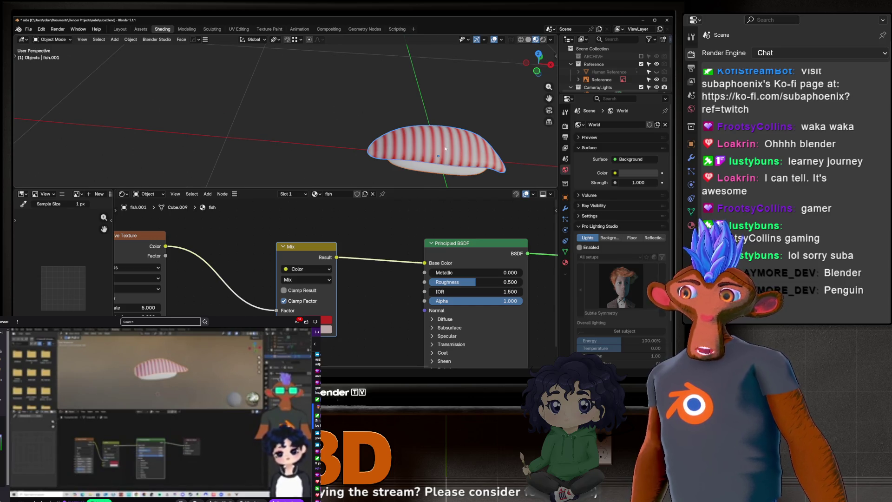
Move the Principled BSDF node and frame the Wave–Mix–BSDF–Output chain in view.
{"action": "middle_click_drag", "start_coordinate": [444, 147], "coordinate": [397, 140]}
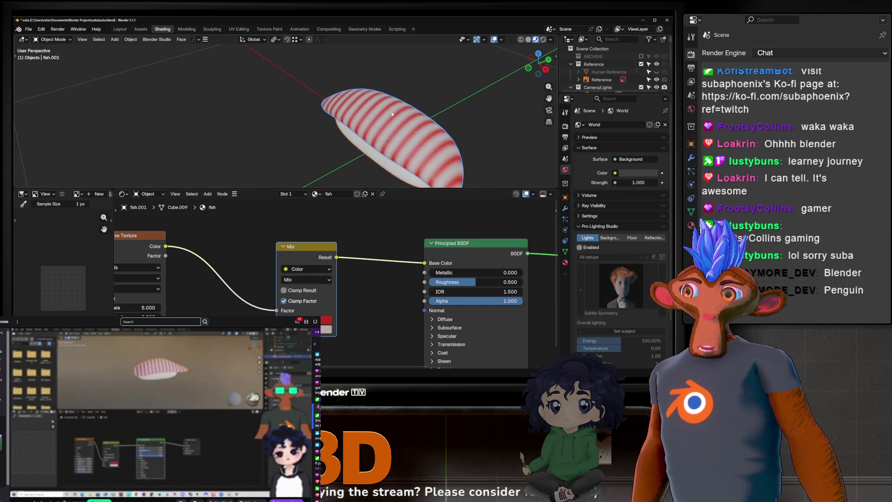
{"action": "middle_click_drag", "start_coordinate": [402, 295], "coordinate": [280, 295]}
{"action": "mouse_move", "coordinate": [367, 255]}
{"action": "left_mouse_down"}
{"action": "mouse_move", "coordinate": [419, 258]}
{"action": "mouse_move", "coordinate": [353, 269]}
{"action": "mouse_move", "coordinate": [393, 271]}
{"action": "left_mouse_up"}
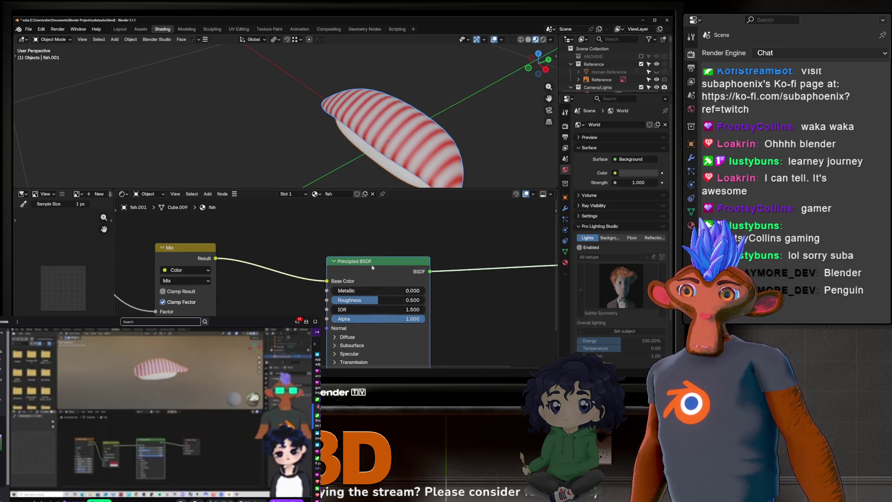
{"action": "middle_click_drag", "start_coordinate": [372, 267], "coordinate": [209, 269]}
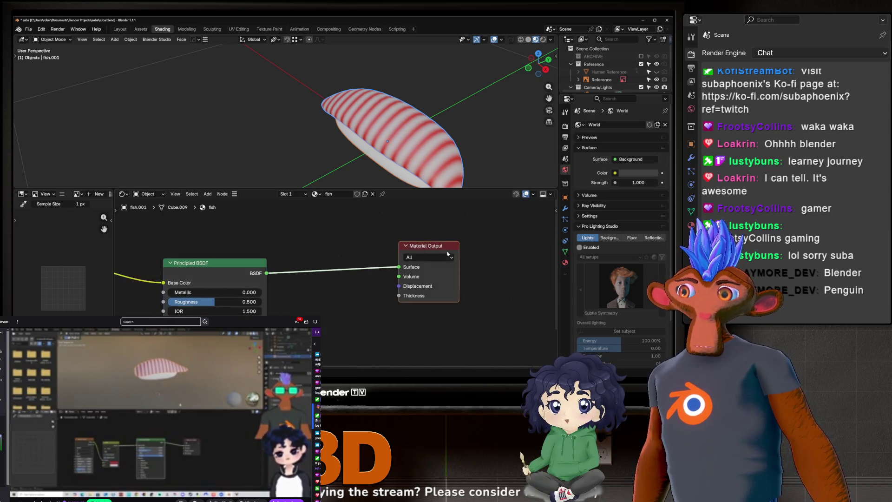
{"action": "scroll", "coordinate": [448, 254], "scroll_direction": "down", "scroll_amount": 2}
{"action": "middle_click_drag", "start_coordinate": [241, 230], "coordinate": [395, 222]}
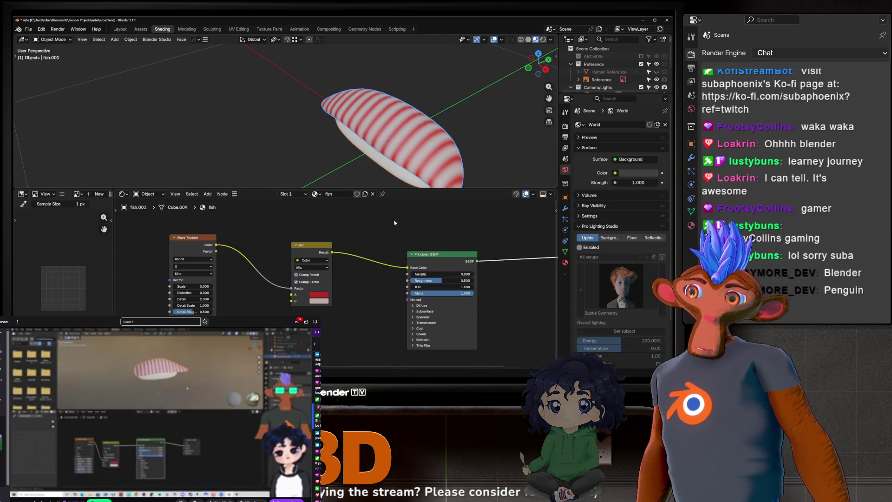
{"action": "middle_click_drag", "start_coordinate": [312, 261], "coordinate": [340, 261]}
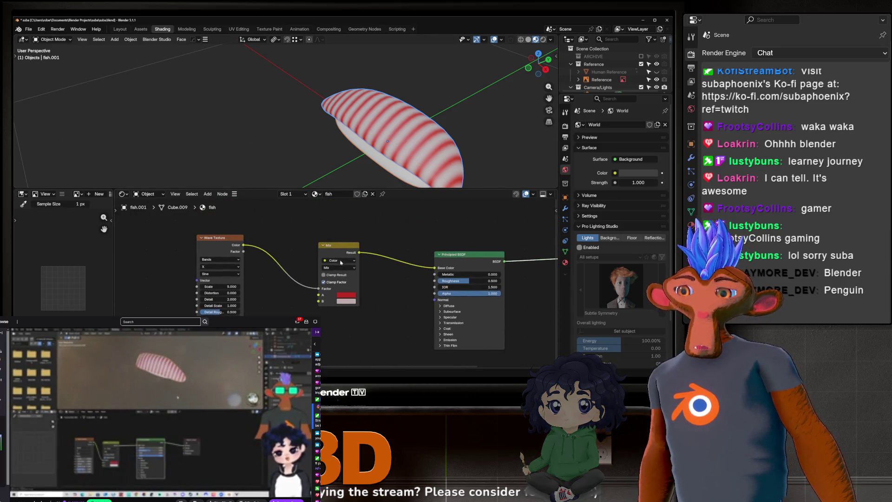
{"action": "scroll", "coordinate": [338, 290], "scroll_direction": "up", "scroll_amount": 2}
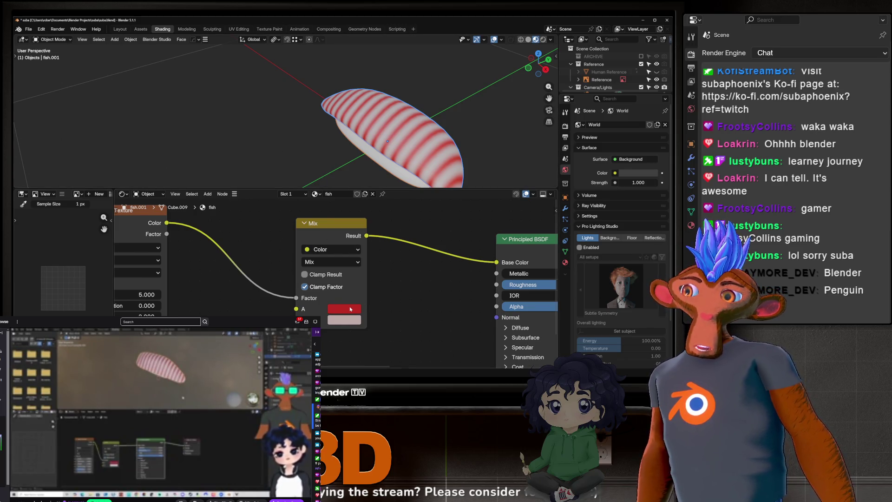
Adjust the Mix A and B colours' saturation and brightness, B value at 1.000.
{"action": "left_click", "coordinate": [351, 309]}
{"action": "mouse_move", "coordinate": [382, 268]}
{"action": "left_mouse_down"}
{"action": "mouse_move", "coordinate": [418, 269]}
{"action": "mouse_move", "coordinate": [363, 258]}
{"action": "left_mouse_up"}
{"action": "key", "text": "Return"}
{"action": "left_click", "coordinate": [344, 321]}
{"action": "left_click", "coordinate": [350, 309]}
{"action": "left_click", "coordinate": [343, 321]}
{"action": "mouse_move", "coordinate": [382, 269]}
{"action": "left_mouse_down"}
{"action": "mouse_move", "coordinate": [390, 269]}
{"action": "mouse_move", "coordinate": [369, 269]}
{"action": "left_mouse_up"}
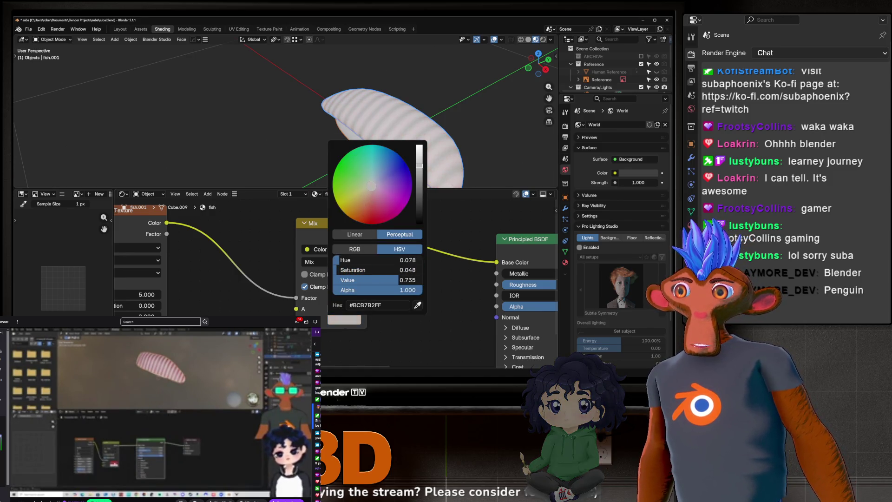
{"action": "double_click", "coordinate": [376, 280]}
{"action": "type", "text": "1"}
{"action": "key", "text": "Return"}
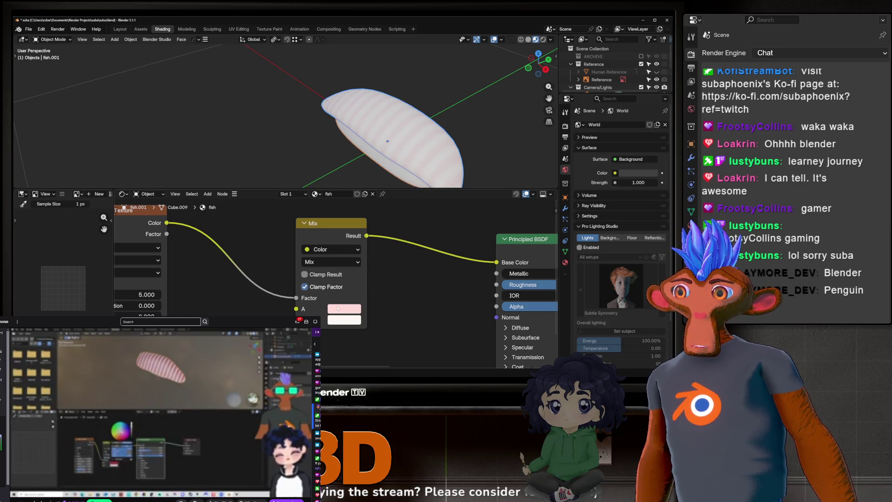
Set the Mix node's A and B hues so the second colour is red.
{"action": "left_click", "coordinate": [344, 309]}
{"action": "mouse_move", "coordinate": [372, 199]}
{"action": "left_mouse_down"}
{"action": "mouse_move", "coordinate": [369, 206]}
{"action": "mouse_move", "coordinate": [373, 174]}
{"action": "left_mouse_up"}
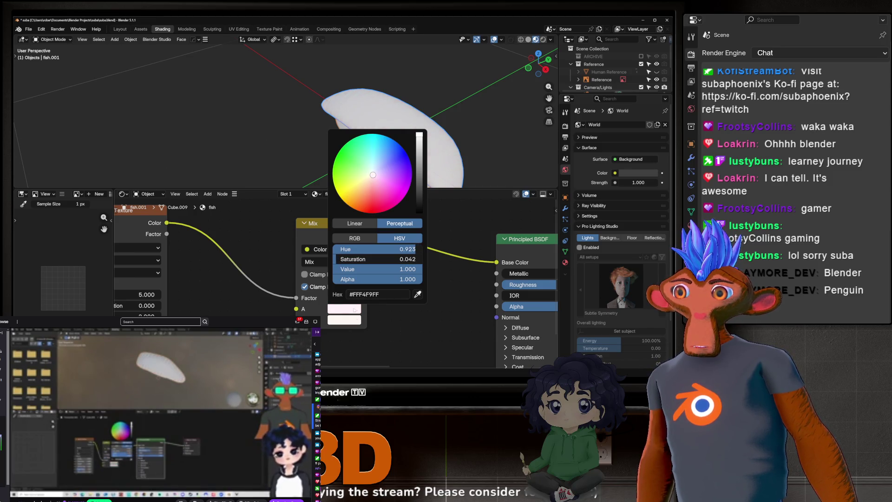
{"action": "left_click", "coordinate": [346, 320]}
{"action": "left_click_drag", "start_coordinate": [371, 186], "coordinate": [373, 213]}
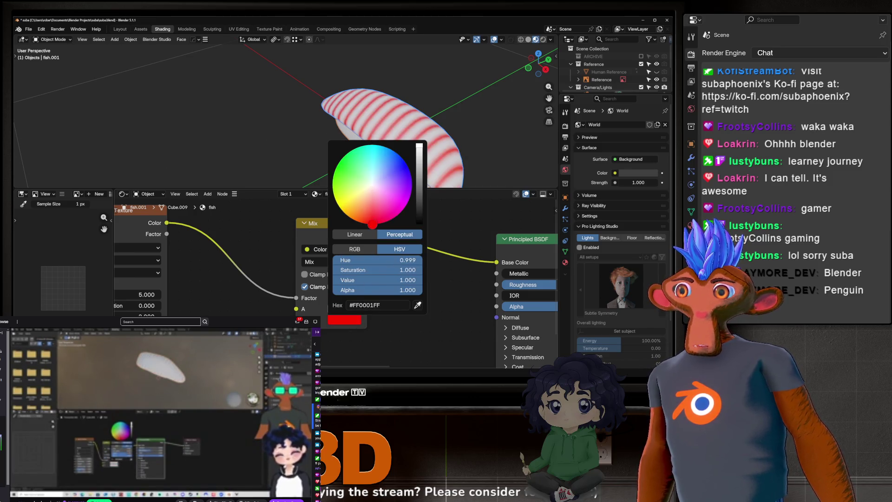
Preview the Wave and Mix outputs, then relink Wave Texture Color into the Mix Factor.
{"action": "left_click", "coordinate": [139, 231], "text": "ctrl+shift"}
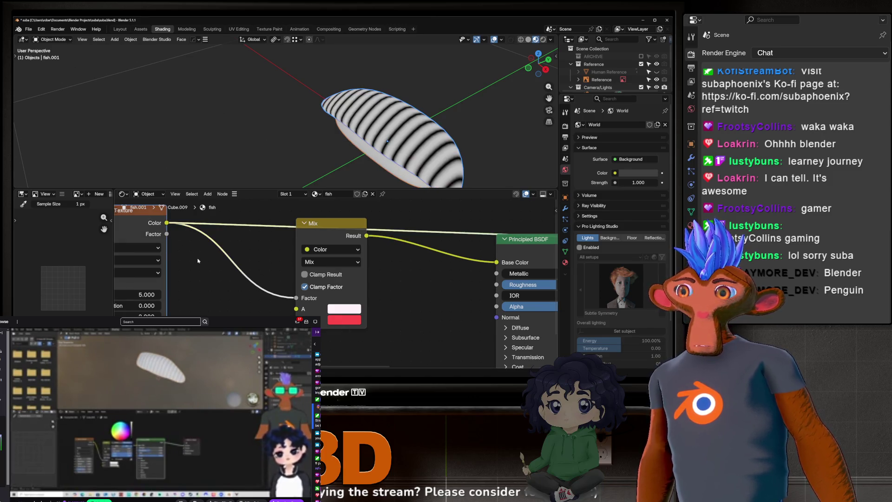
{"action": "left_click", "coordinate": [333, 244], "text": "ctrl+shift"}
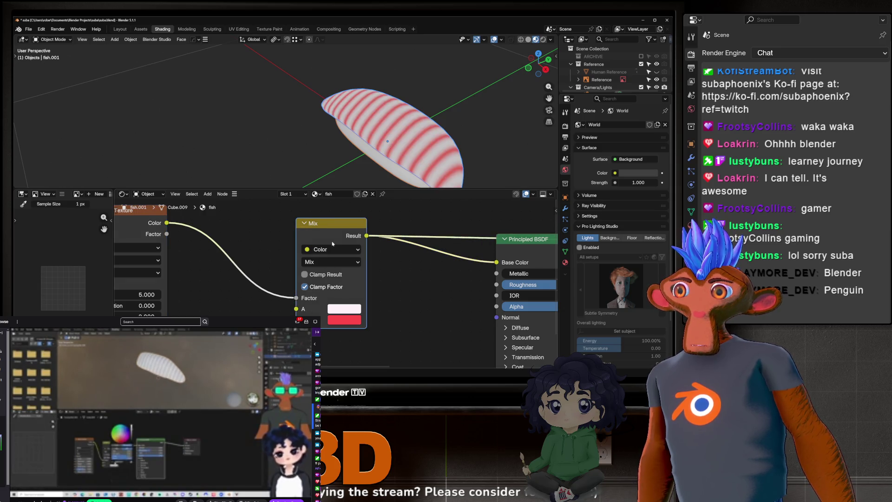
{"action": "middle_click_drag", "start_coordinate": [290, 292], "coordinate": [327, 302]}
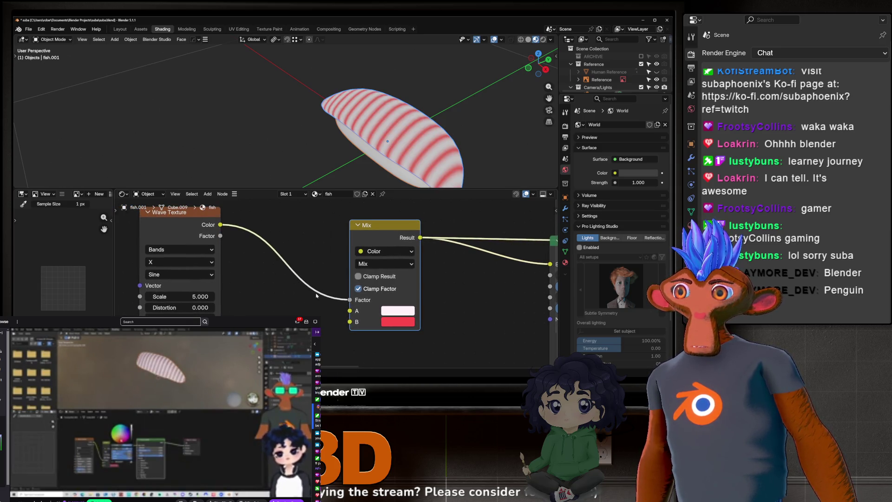
{"action": "left_click_drag", "start_coordinate": [349, 300], "coordinate": [304, 302]}
{"action": "scroll", "coordinate": [249, 253], "scroll_direction": "down", "scroll_amount": 2}
{"action": "mouse_move", "coordinate": [253, 240]}
{"action": "left_mouse_down"}
{"action": "mouse_move", "coordinate": [342, 298]}
{"action": "mouse_move", "coordinate": [341, 290]}
{"action": "left_mouse_up"}
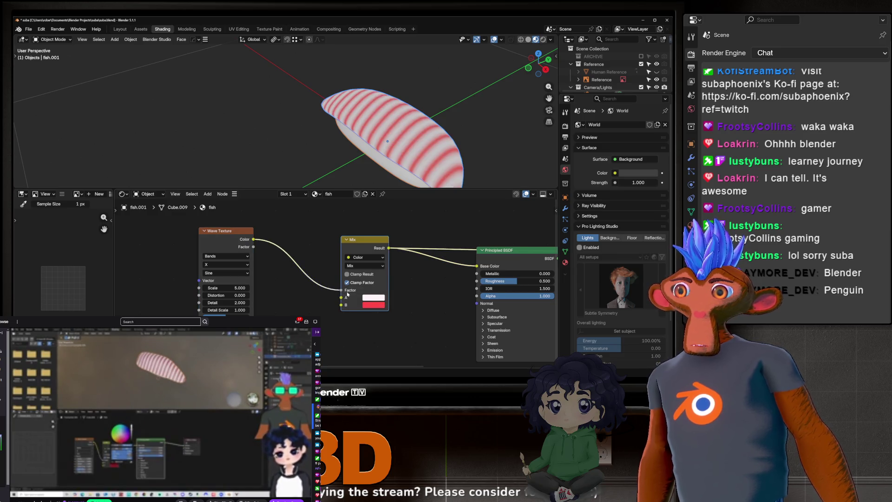
{"action": "middle_click_drag", "start_coordinate": [341, 290], "coordinate": [306, 265]}
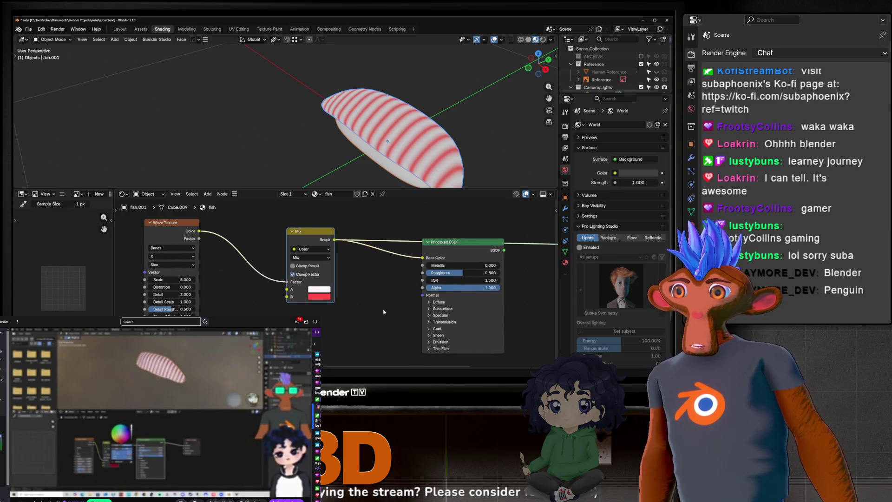
Duplicate the Mix node and swap its colours to red A and white B.
{"action": "key", "text": "shift+d"}
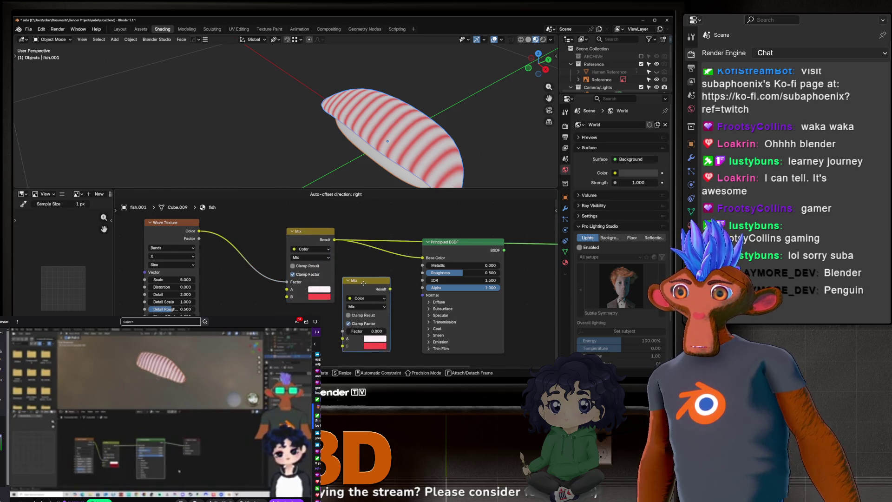
{"action": "left_click", "coordinate": [363, 277]}
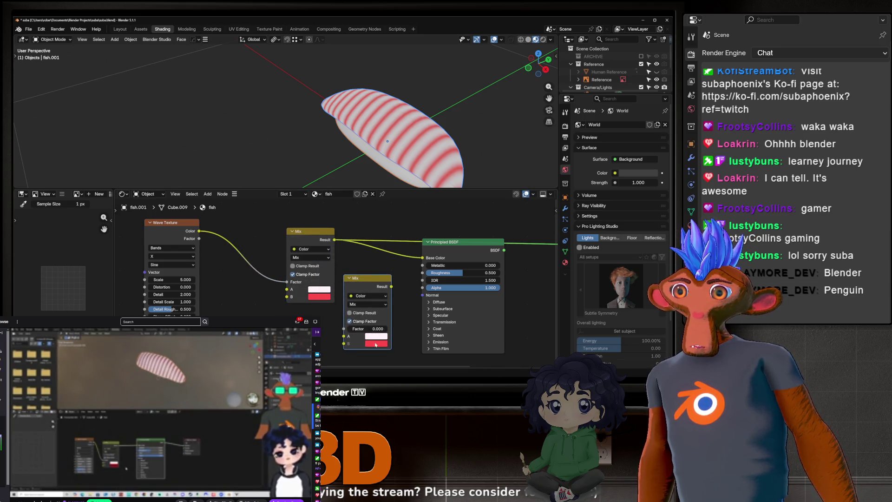
{"action": "left_click_drag", "start_coordinate": [317, 289], "coordinate": [317, 292]}
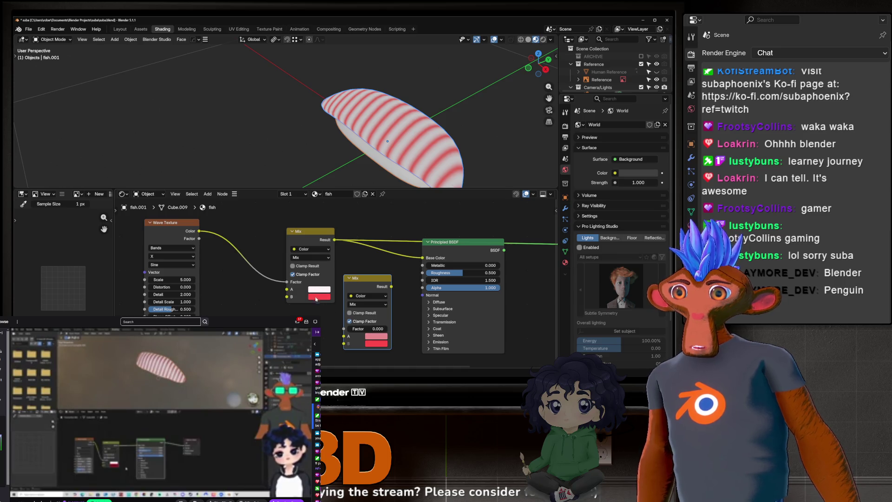
{"action": "left_click", "coordinate": [317, 296]}
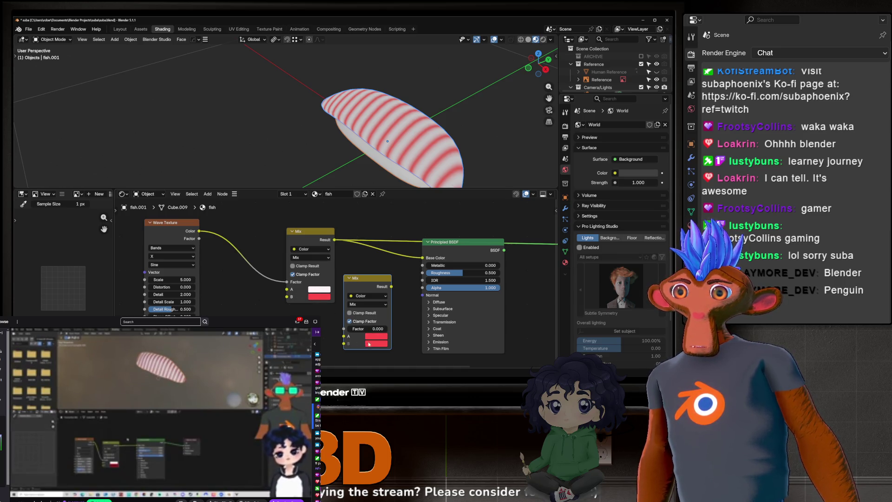
{"action": "left_click", "coordinate": [313, 289]}
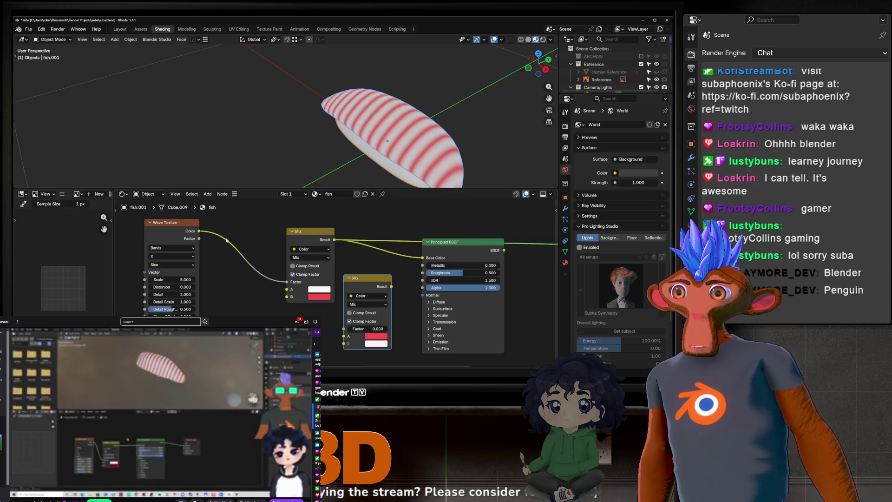
Wire the duplicate Mix into the chain, then delete it keeping the original link.
{"action": "left_click_drag", "start_coordinate": [199, 231], "coordinate": [346, 328]}
{"action": "left_click_drag", "start_coordinate": [391, 286], "coordinate": [421, 259]}
{"action": "left_click", "coordinate": [485, 260], "text": "ctrl+shift"}
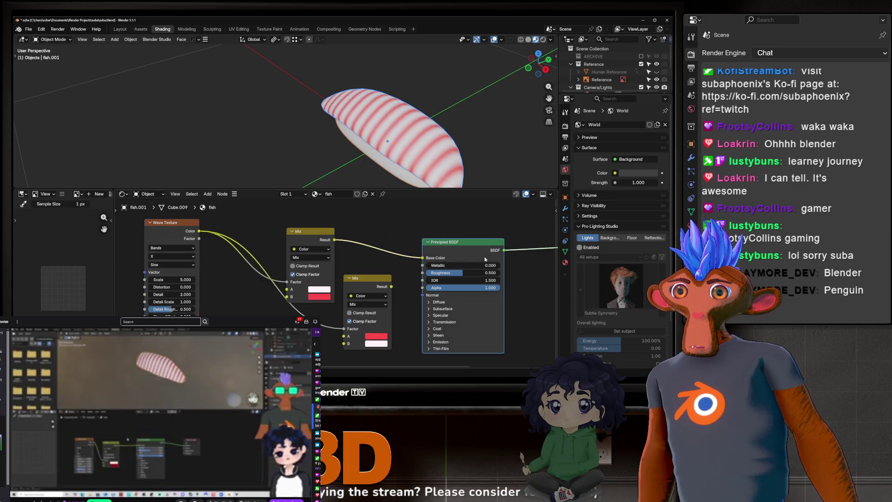
{"action": "left_click", "coordinate": [390, 291]}
{"action": "left_click_drag", "start_coordinate": [419, 264], "coordinate": [423, 259]}
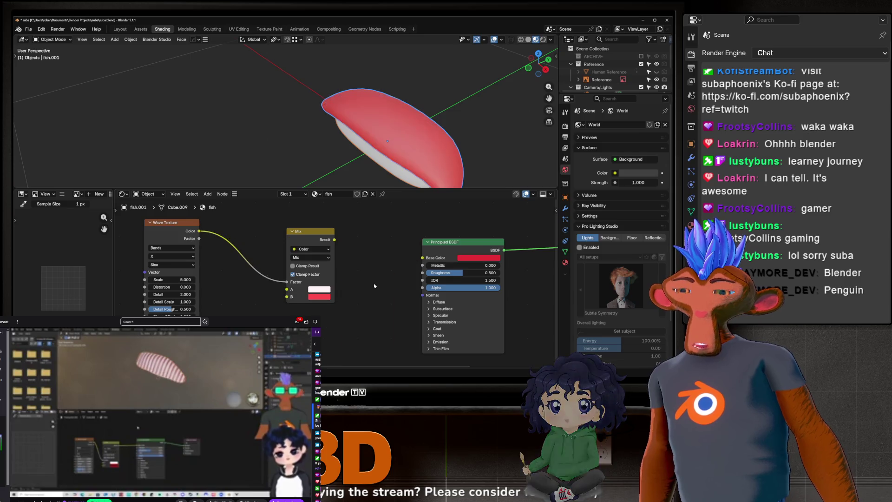
{"action": "key", "text": "ctrl+x"}
Move the Wave Texture left and the Mix right to space out the node chain.
{"action": "middle_click_drag", "start_coordinate": [305, 283], "coordinate": [488, 284]}
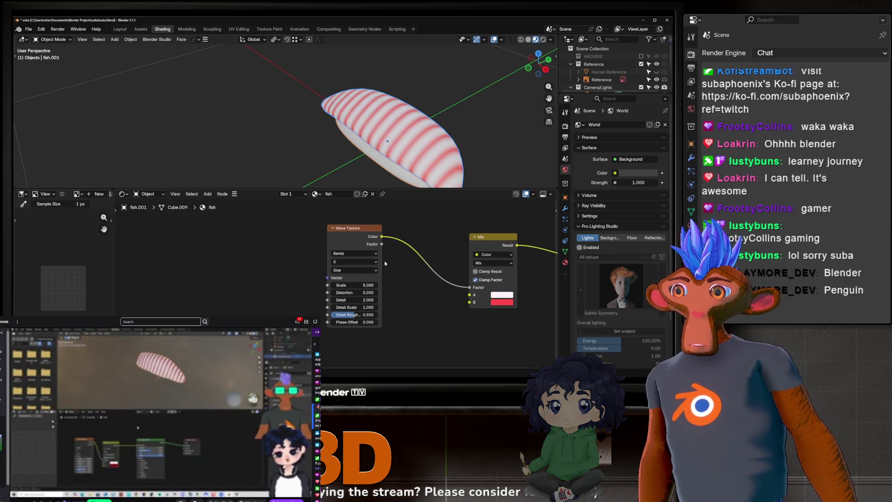
{"action": "left_click_drag", "start_coordinate": [380, 270], "coordinate": [297, 270]}
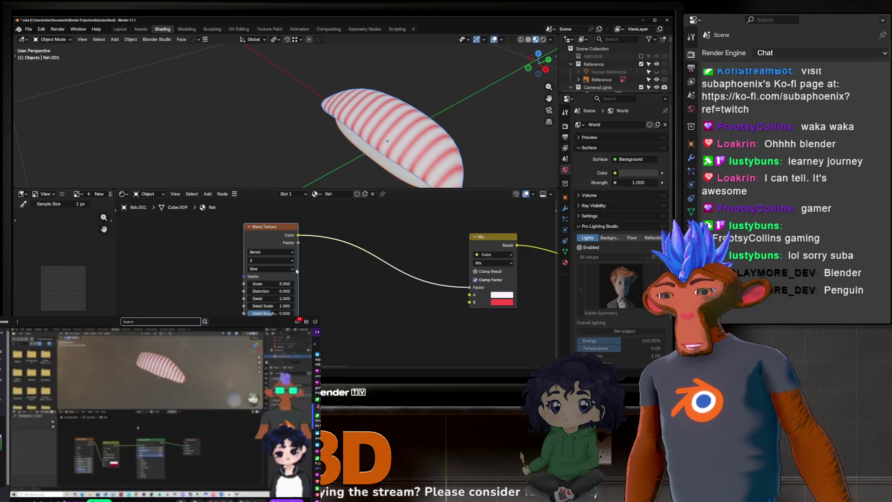
{"action": "left_click_drag", "start_coordinate": [257, 227], "coordinate": [244, 228]}
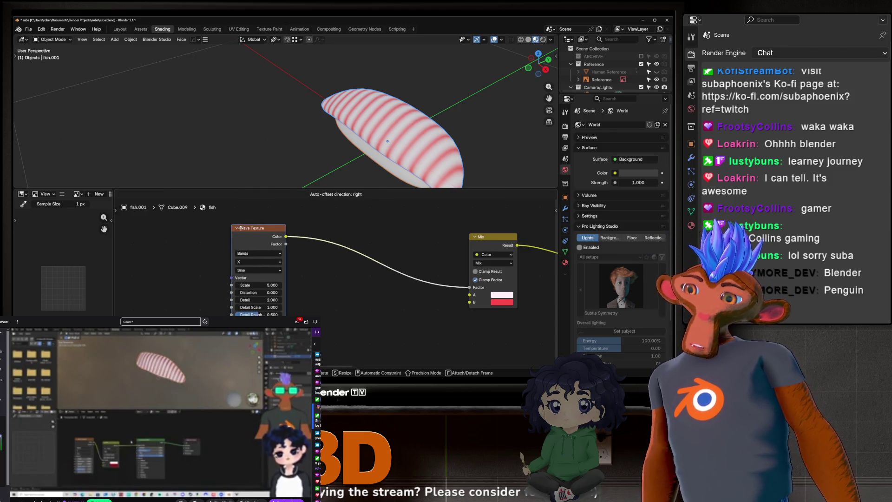
{"action": "left_click_drag", "start_coordinate": [493, 244], "coordinate": [508, 241]}
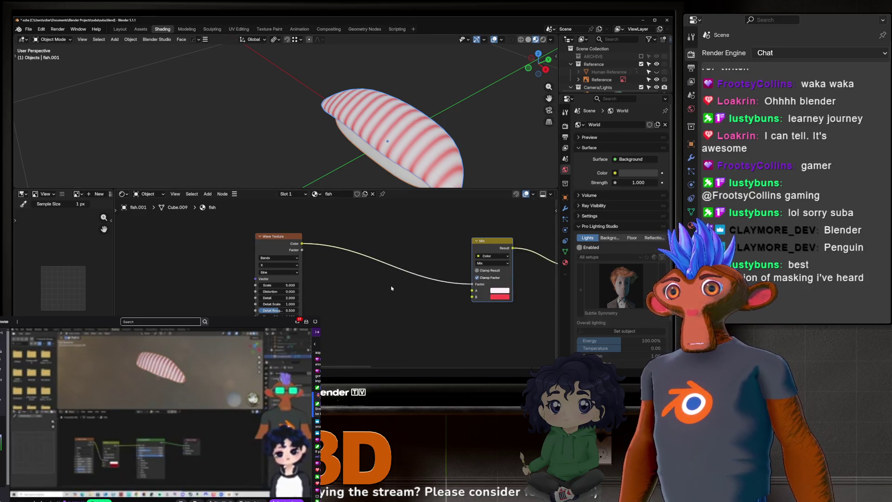
{"action": "middle_click_drag", "start_coordinate": [441, 279], "coordinate": [361, 308]}
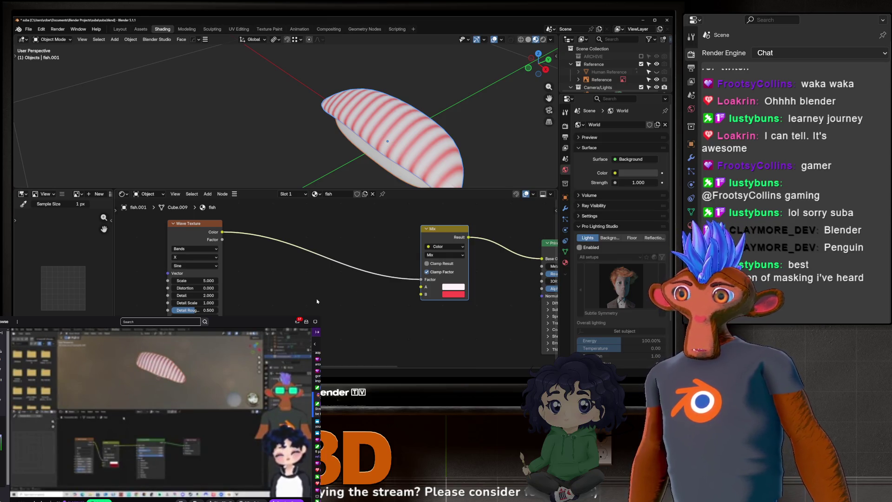
{"action": "key", "text": "shift+a"}
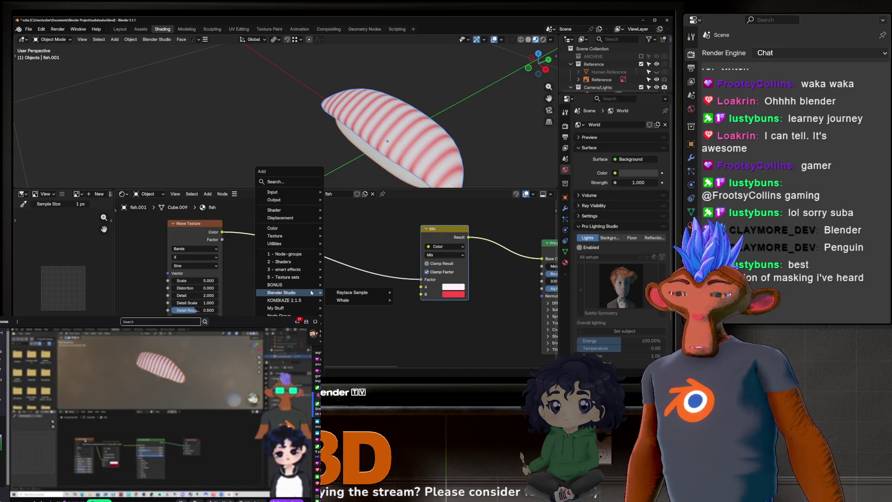
{"action": "type", "text": "cdolo"}
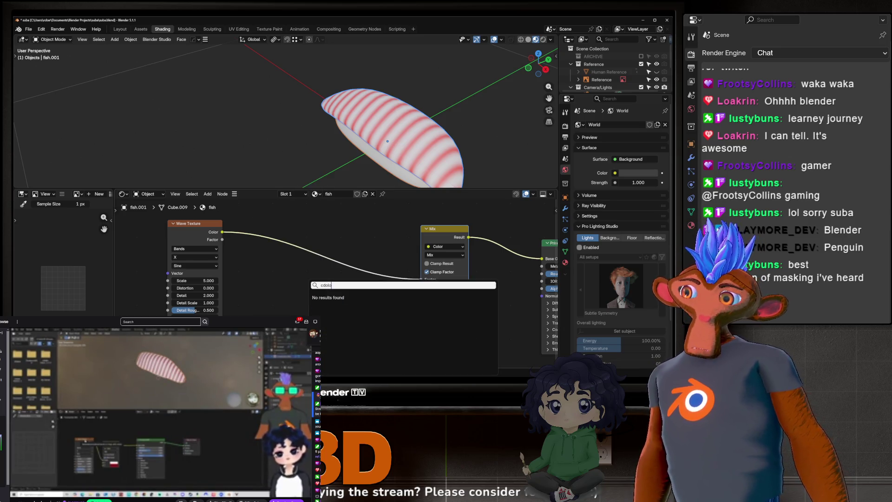
Search for Color Ramp and drop it onto the Wave Texture–Mix Factor link.
{"action": "key", "text": "BackSpace"}
{"action": "key", "text": "BackSpace"}
{"action": "key", "text": "BackSpace"}
{"action": "type", "text": "olor ramp"}
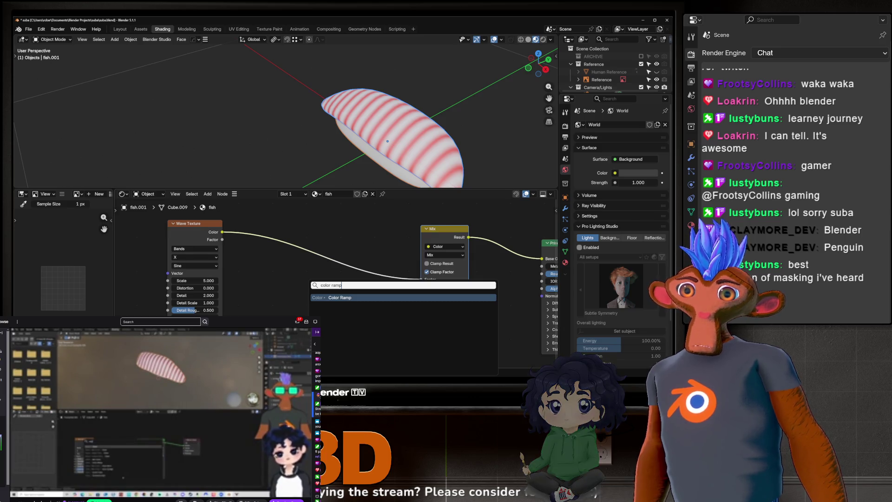
{"action": "key", "text": "Return"}
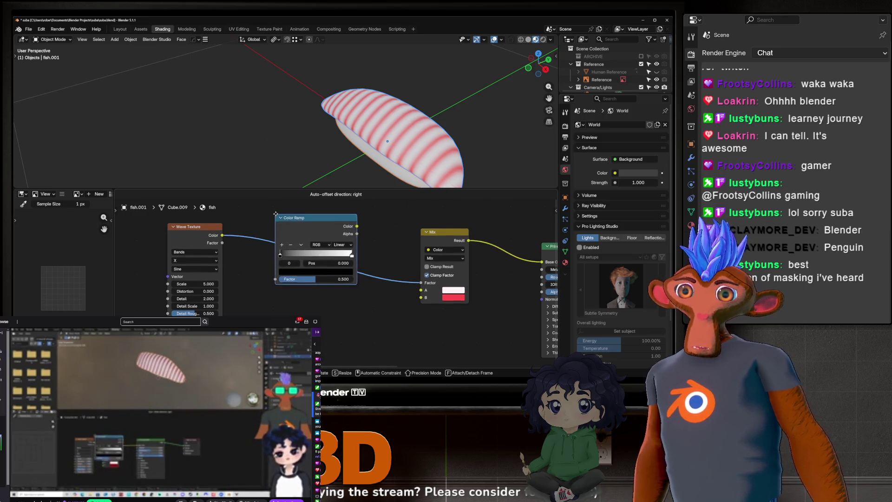
{"action": "left_click", "coordinate": [271, 240]}
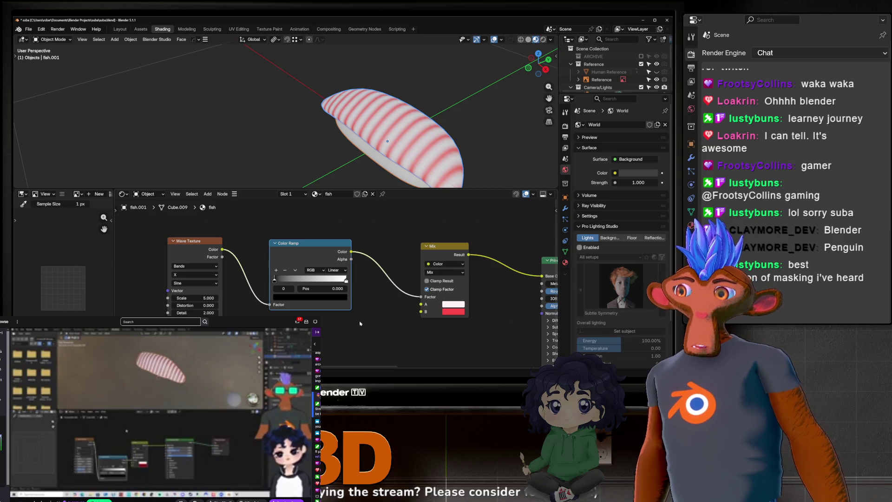
{"action": "middle_click_drag", "start_coordinate": [360, 323], "coordinate": [254, 245]}
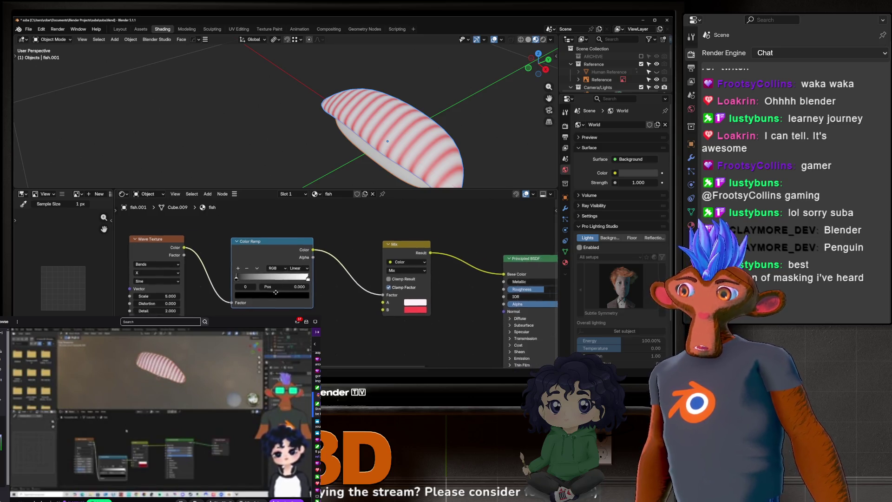
Preview the Color Ramp output so the slice shows black-and-white stripes, inspecting from the side.
{"action": "left_click", "coordinate": [262, 243], "text": "ctrl+shift"}
{"action": "scroll", "coordinate": [309, 231], "scroll_direction": "up", "scroll_amount": 2}
{"action": "scroll", "coordinate": [362, 140], "scroll_direction": "up", "scroll_amount": 2}
{"action": "mouse_move", "coordinate": [363, 140]}
{"action": "middle_mouse_down"}
{"action": "mouse_move", "coordinate": [350, 159]}
{"action": "mouse_move", "coordinate": [336, 145]}
{"action": "middle_mouse_up"}
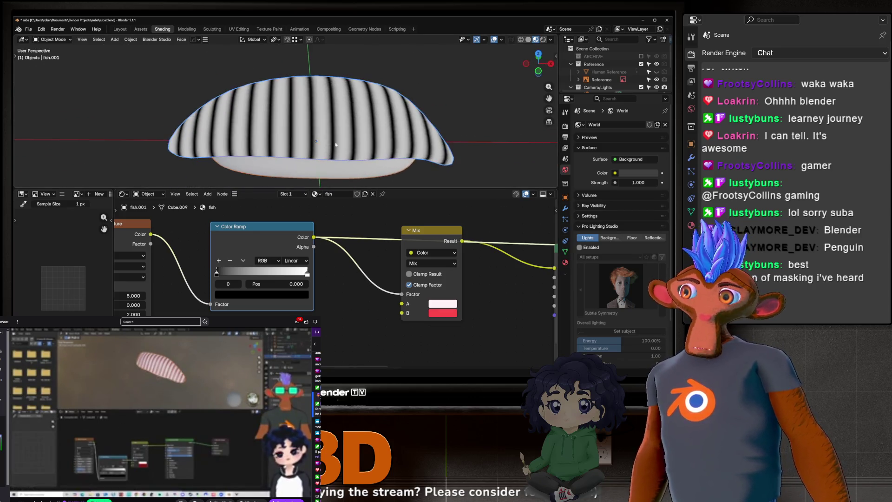
{"action": "scroll", "coordinate": [336, 145], "scroll_direction": "up", "scroll_amount": 3}
{"action": "scroll", "coordinate": [333, 99], "scroll_direction": "down", "scroll_amount": 3}
{"action": "middle_click_drag", "start_coordinate": [334, 99], "coordinate": [303, 112]}
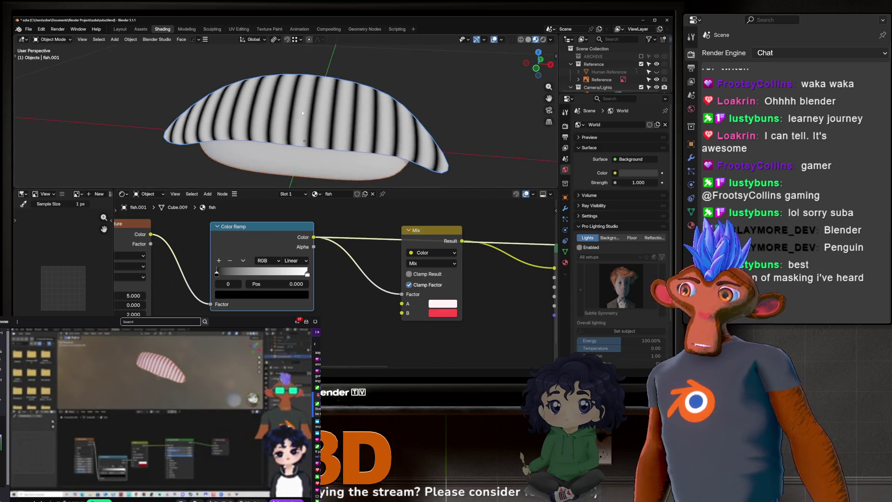
{"action": "scroll", "coordinate": [302, 113], "scroll_direction": "up", "scroll_amount": 3}
{"action": "scroll", "coordinate": [302, 119], "scroll_direction": "down", "scroll_amount": 3}
{"action": "scroll", "coordinate": [289, 144], "scroll_direction": "up", "scroll_amount": 3}
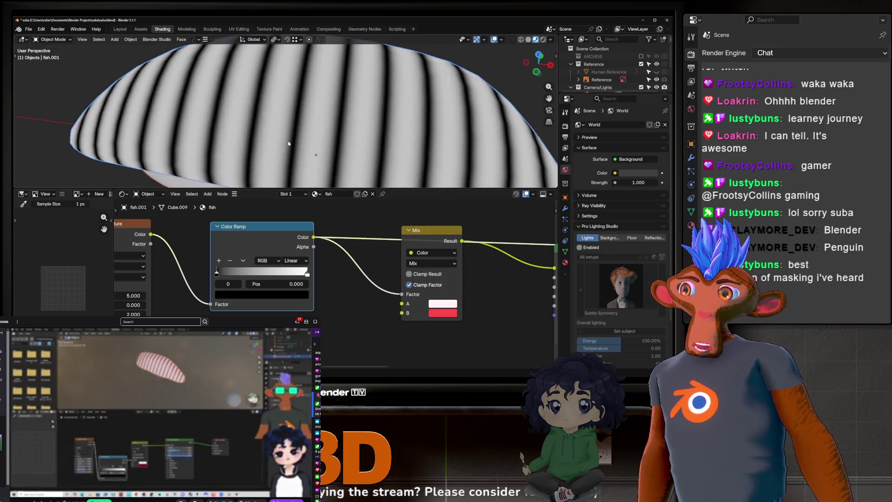
{"action": "scroll", "coordinate": [303, 141], "scroll_direction": "up", "scroll_amount": 5}
{"action": "middle_click_drag", "start_coordinate": [316, 137], "coordinate": [294, 132]}
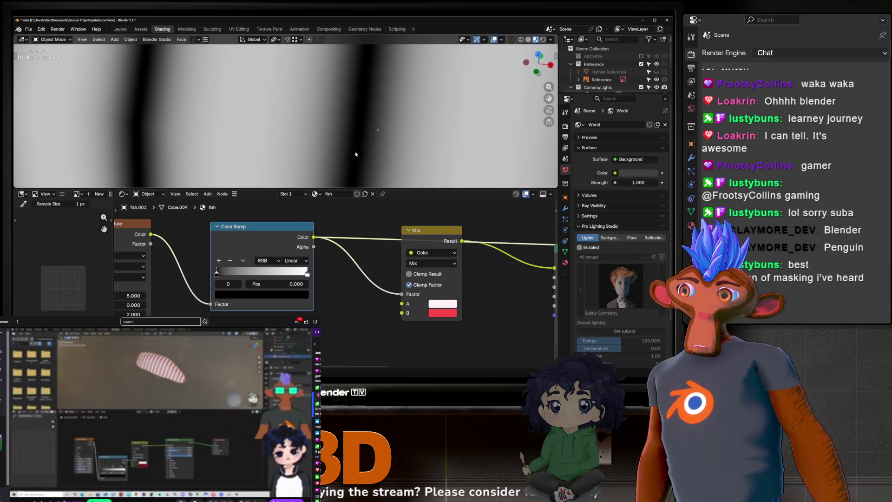
{"action": "scroll", "coordinate": [355, 154], "scroll_direction": "down", "scroll_amount": 3}
{"action": "scroll", "coordinate": [270, 123], "scroll_direction": "down", "scroll_amount": 3}
{"action": "scroll", "coordinate": [265, 145], "scroll_direction": "down", "scroll_amount": 2}
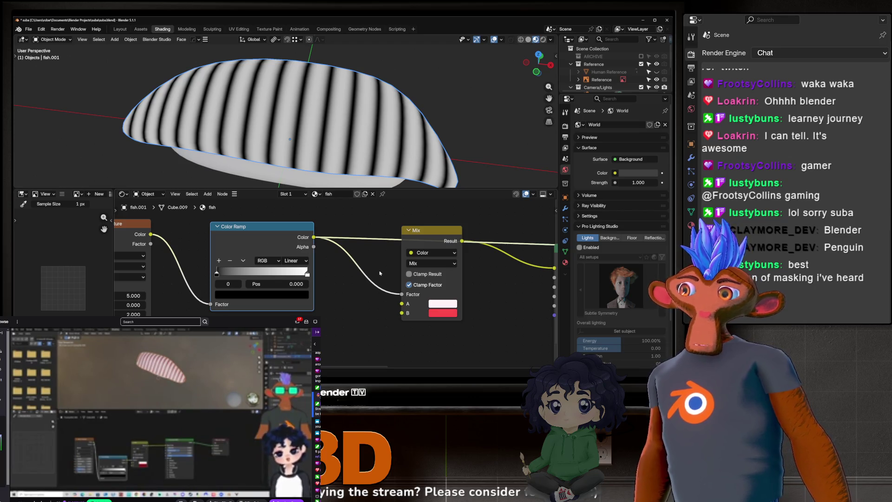
{"action": "middle_click_drag", "start_coordinate": [380, 273], "coordinate": [327, 272]}
{"action": "scroll", "coordinate": [327, 272], "scroll_direction": "up", "scroll_amount": 3}
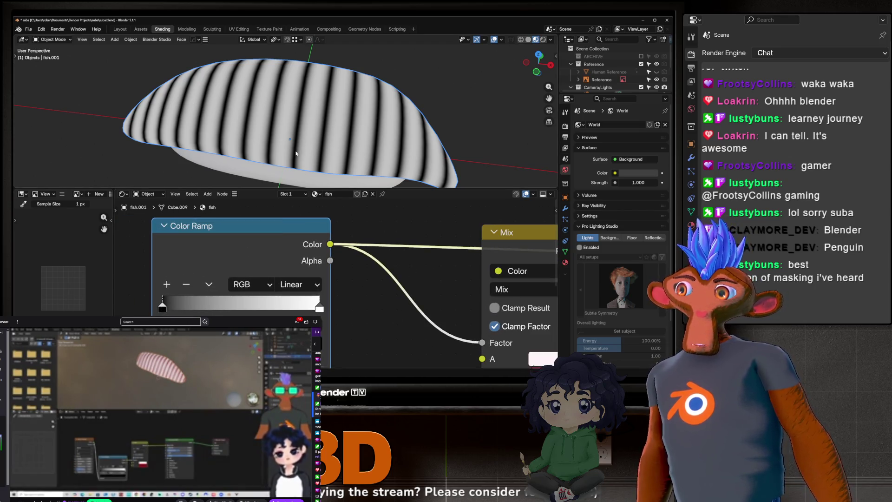
Try Constant interpolation on the Color Ramp, undo, and return it to Linear.
{"action": "left_click", "coordinate": [309, 282]}
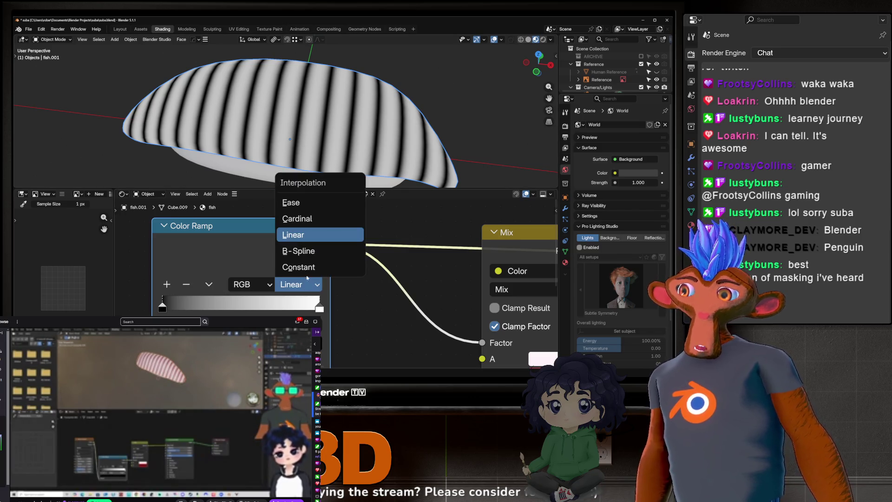
{"action": "left_click", "coordinate": [306, 268]}
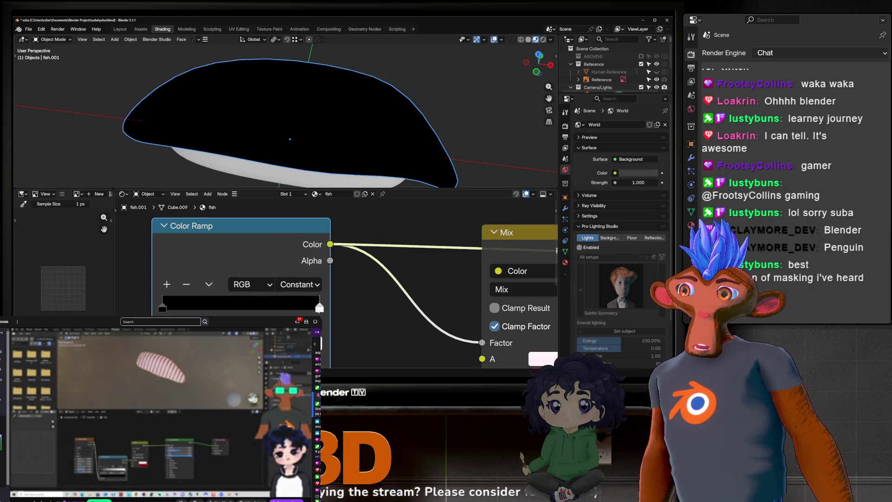
{"action": "left_click_drag", "start_coordinate": [319, 307], "coordinate": [247, 308]}
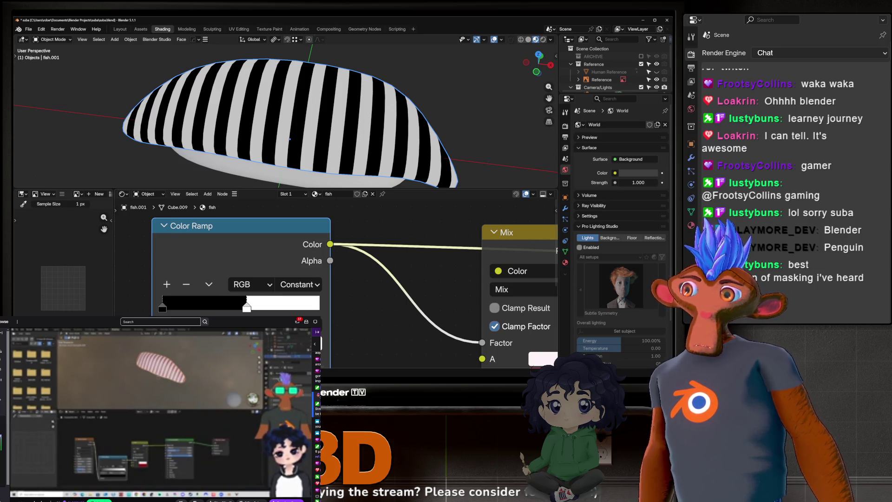
{"action": "key", "text": "ctrl+z"}
{"action": "left_click", "coordinate": [297, 284]}
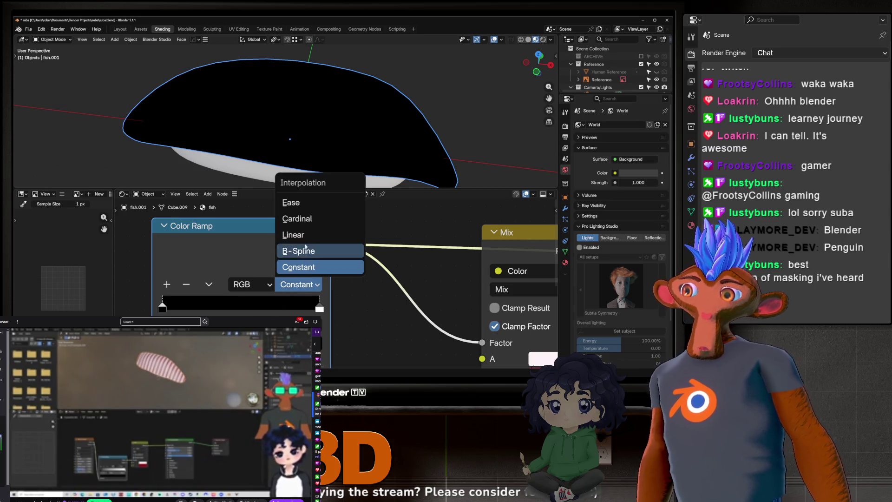
{"action": "left_click", "coordinate": [300, 235]}
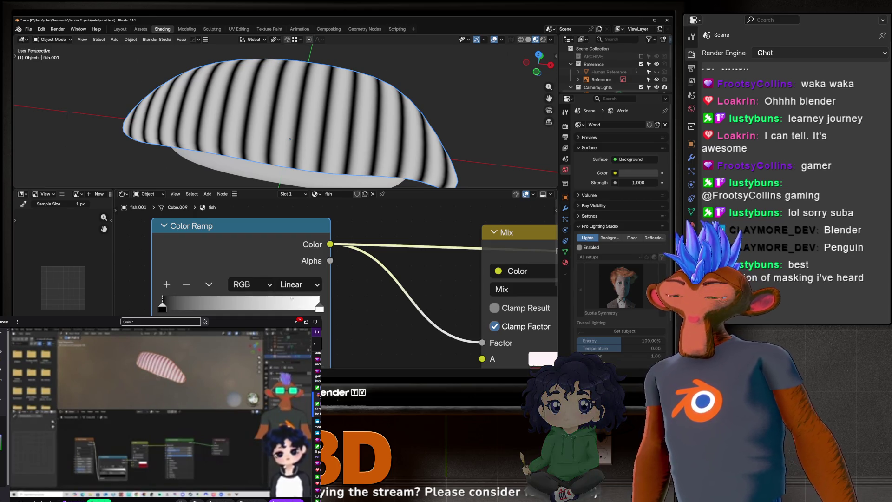
{"action": "scroll", "coordinate": [293, 297], "scroll_direction": "down", "scroll_amount": 3}
Preview the Mix node's red-and-white result on the fish again.
{"action": "middle_click_drag", "start_coordinate": [394, 233], "coordinate": [314, 232]}
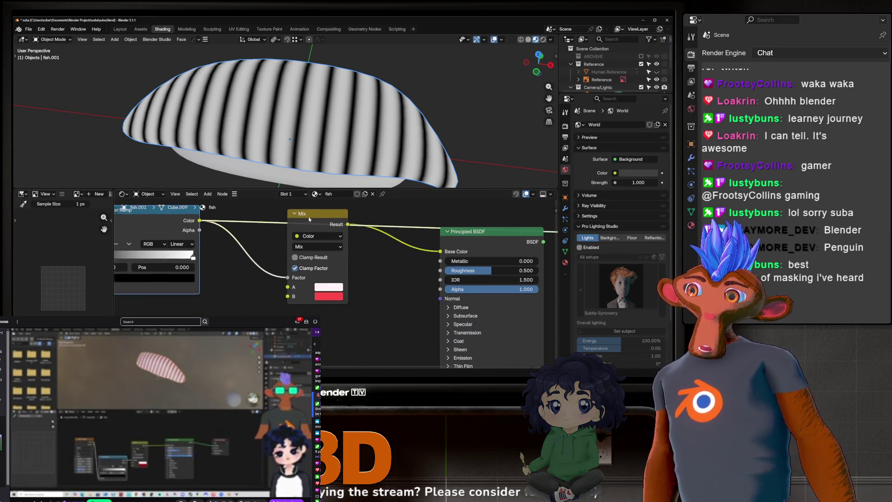
{"action": "left_click", "coordinate": [309, 218]}
{"action": "scroll", "coordinate": [308, 230], "scroll_direction": "up", "scroll_amount": 2}
{"action": "middle_click_drag", "start_coordinate": [132, 297], "coordinate": [250, 298]}
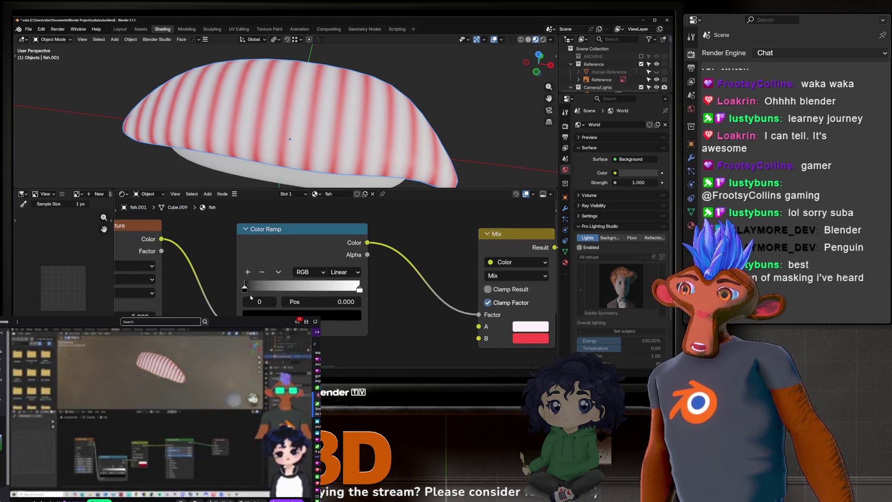
{"action": "middle_click_drag", "start_coordinate": [171, 243], "coordinate": [225, 233]}
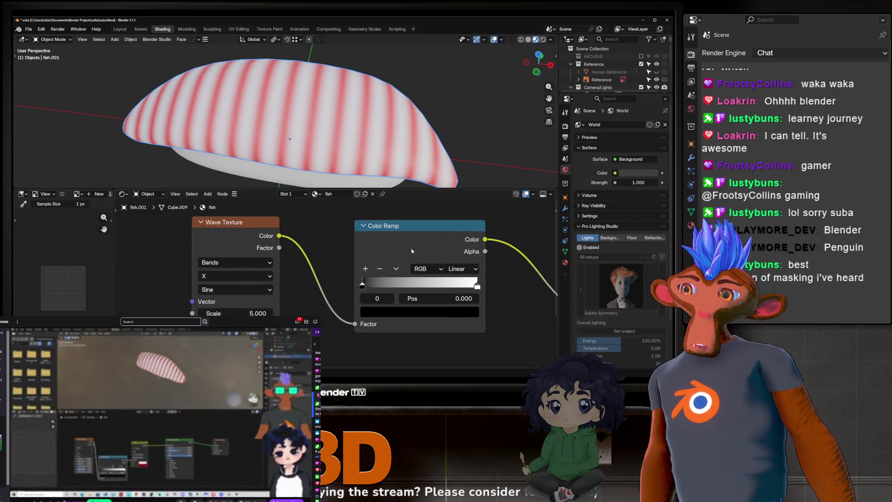
Preview the raw wave, then pull the ramp's black stop to about 0.35 and white stop inward for crisper bands.
{"action": "left_click", "coordinate": [224, 234], "text": "ctrl+shift"}
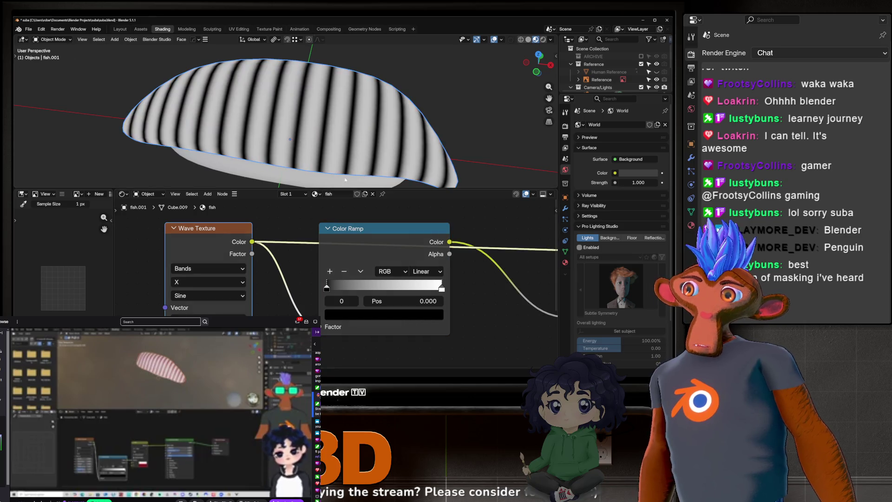
{"action": "scroll", "coordinate": [248, 169], "scroll_direction": "up", "scroll_amount": 4}
{"action": "scroll", "coordinate": [248, 170], "scroll_direction": "up", "scroll_amount": 2}
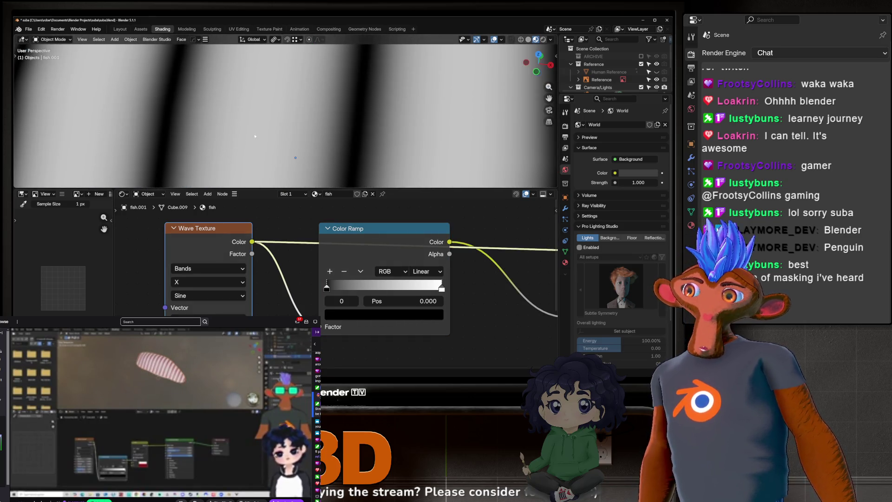
{"action": "scroll", "coordinate": [255, 136], "scroll_direction": "down", "scroll_amount": 2}
{"action": "scroll", "coordinate": [249, 133], "scroll_direction": "down", "scroll_amount": 2}
{"action": "scroll", "coordinate": [249, 133], "scroll_direction": "down", "scroll_amount": 3}
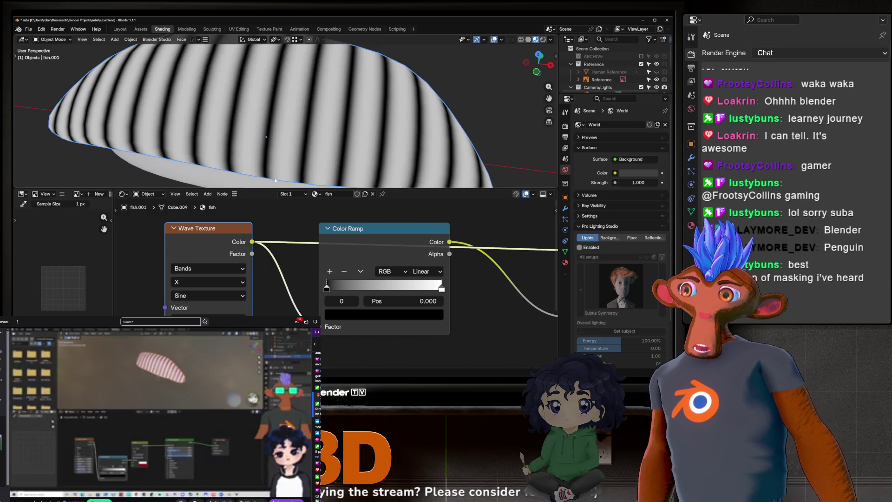
{"action": "mouse_move", "coordinate": [326, 288]}
{"action": "left_mouse_down"}
{"action": "mouse_move", "coordinate": [369, 286]}
{"action": "mouse_move", "coordinate": [361, 287]}
{"action": "left_mouse_up"}
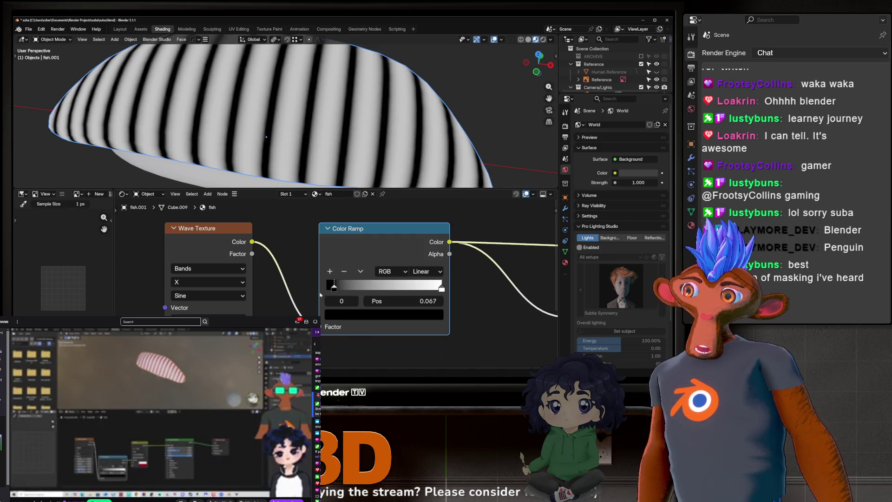
{"action": "mouse_move", "coordinate": [370, 289]}
{"action": "left_mouse_down"}
{"action": "mouse_move", "coordinate": [307, 290]}
{"action": "mouse_move", "coordinate": [384, 278]}
{"action": "mouse_move", "coordinate": [428, 258]}
{"action": "left_mouse_up"}
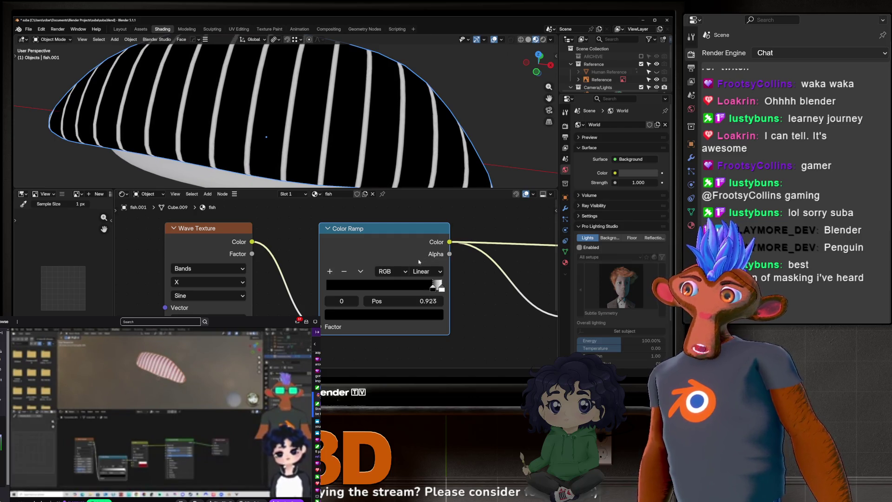
{"action": "left_click_drag", "start_coordinate": [415, 262], "coordinate": [290, 266]}
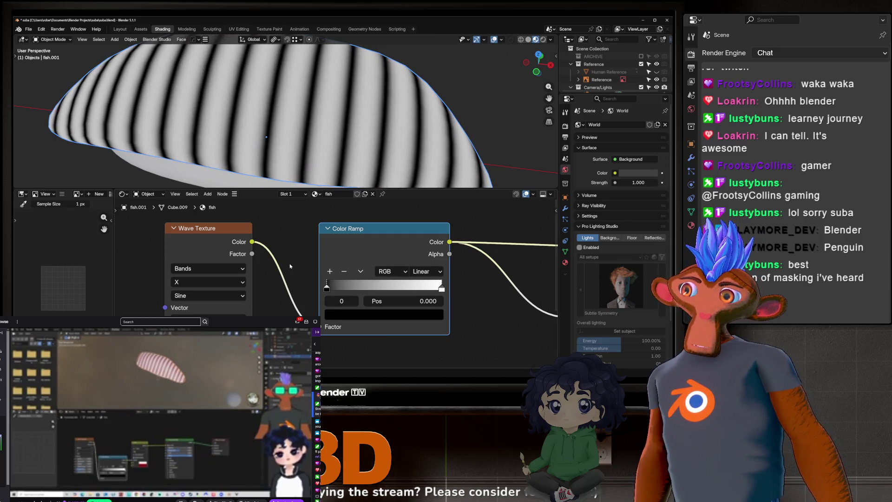
{"action": "left_click_drag", "start_coordinate": [442, 288], "coordinate": [323, 291]}
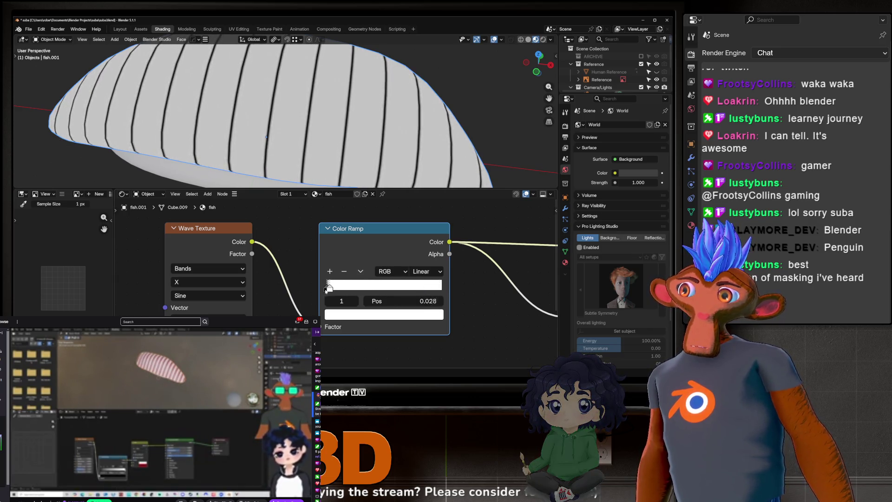
{"action": "left_click_drag", "start_coordinate": [326, 288], "coordinate": [464, 305]}
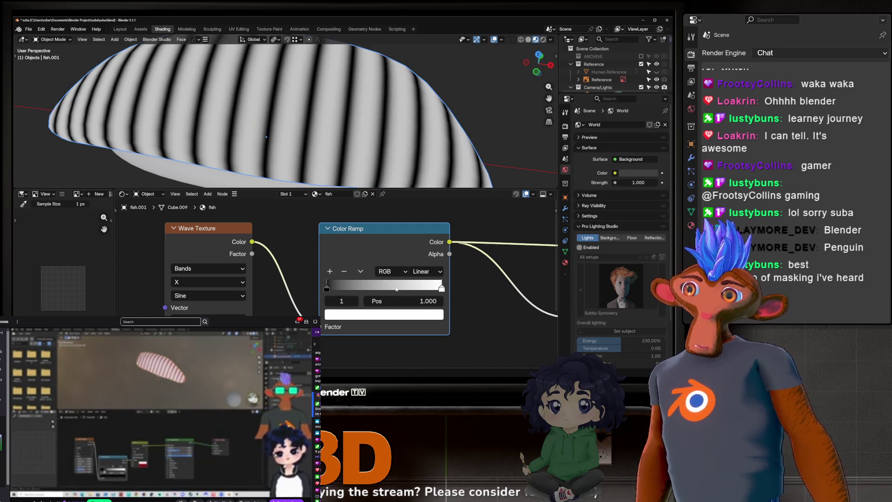
{"action": "left_click_drag", "start_coordinate": [328, 289], "coordinate": [369, 284]}
{"action": "mouse_move", "coordinate": [441, 286]}
{"action": "left_mouse_down"}
{"action": "mouse_move", "coordinate": [393, 287]}
{"action": "mouse_move", "coordinate": [403, 287]}
{"action": "left_mouse_up"}
{"action": "left_click", "coordinate": [369, 286]}
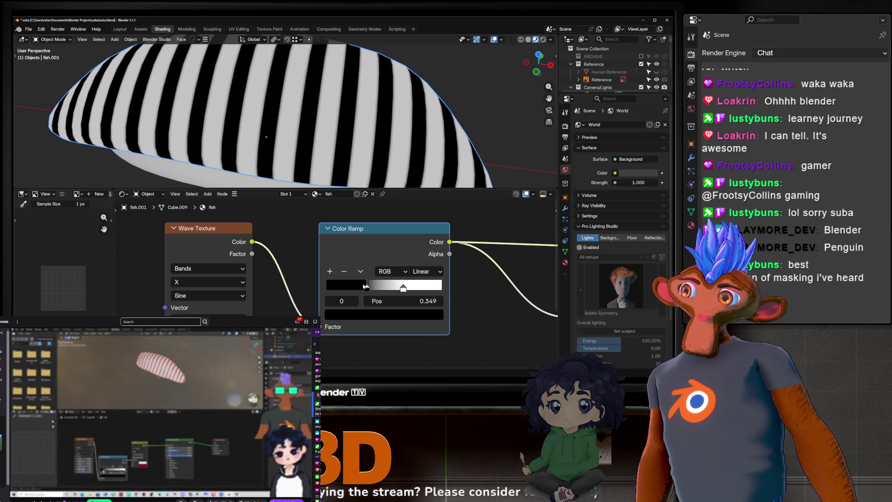
{"action": "scroll", "coordinate": [365, 286], "scroll_direction": "down", "scroll_amount": 3}
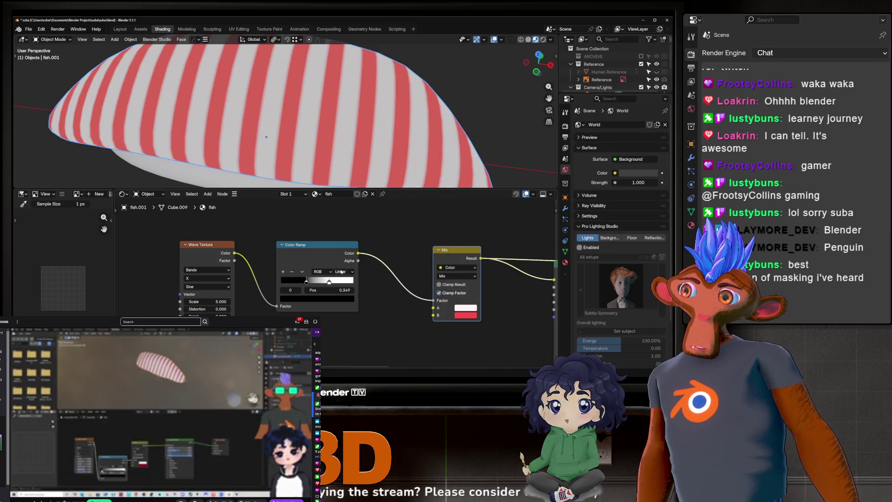
Drag the Color Ramp white stop left to about 0.19 for thin white stripes.
{"action": "left_click_drag", "start_coordinate": [306, 280], "coordinate": [283, 280]}
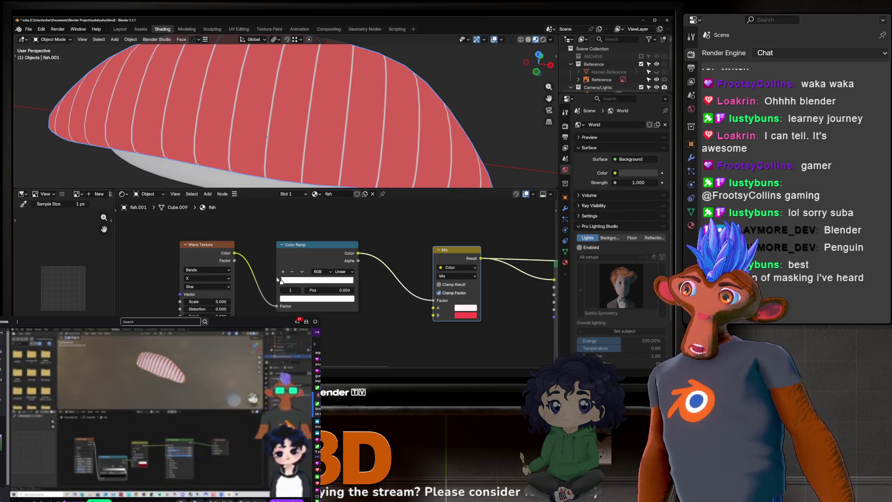
{"action": "mouse_move", "coordinate": [283, 278]}
{"action": "left_mouse_down"}
{"action": "mouse_move", "coordinate": [288, 272]}
{"action": "mouse_move", "coordinate": [279, 272]}
{"action": "mouse_move", "coordinate": [305, 258]}
{"action": "left_mouse_up"}
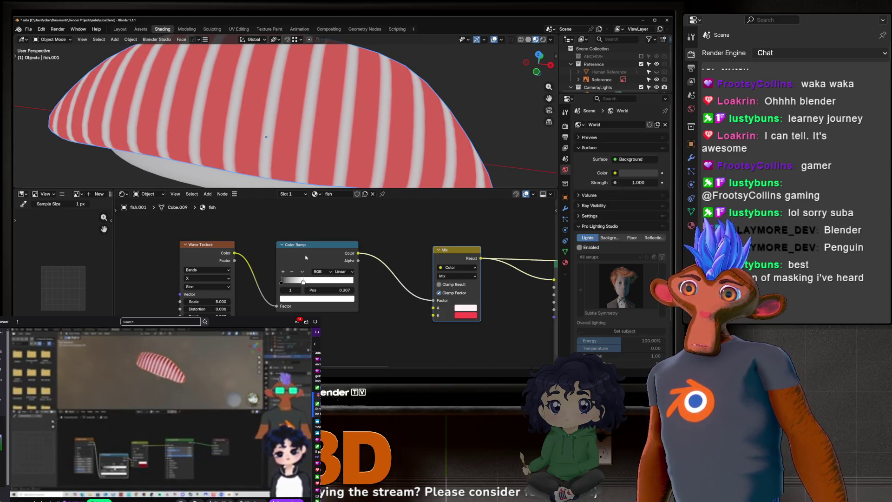
{"action": "left_click_drag", "start_coordinate": [303, 255], "coordinate": [290, 253]}
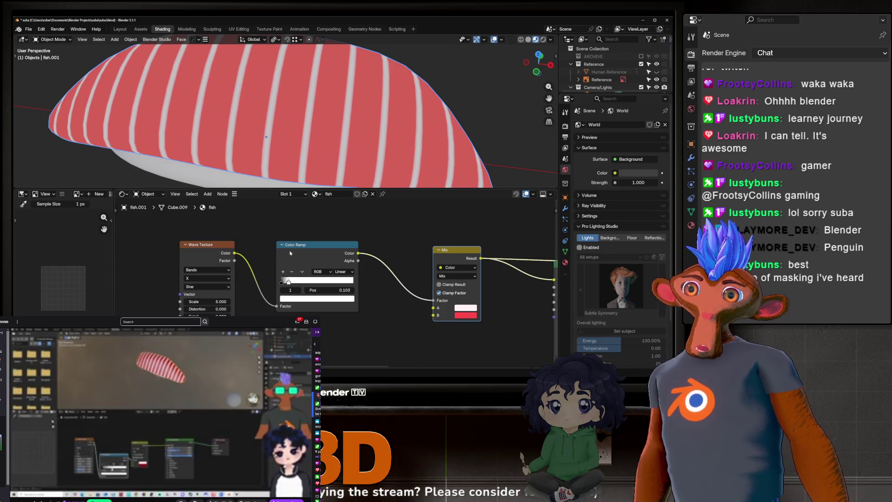
{"action": "left_click_drag", "start_coordinate": [289, 252], "coordinate": [285, 251]}
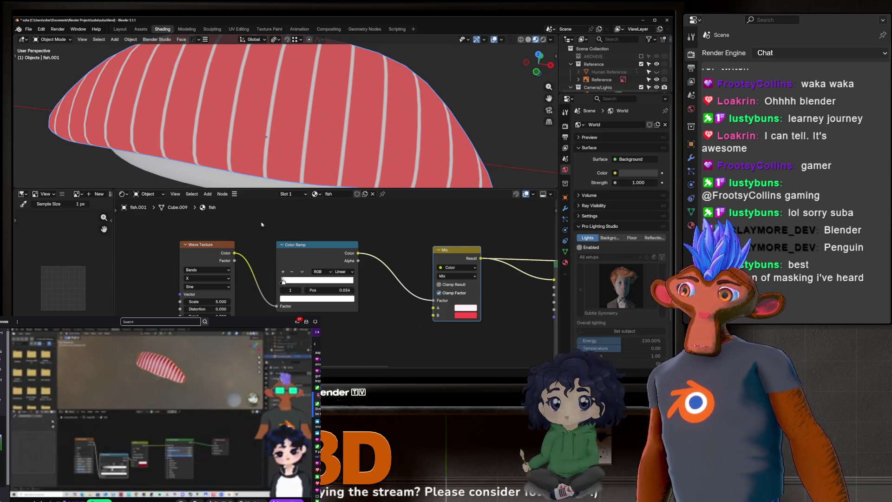
{"action": "scroll", "coordinate": [362, 119], "scroll_direction": "down", "scroll_amount": 5}
{"action": "mouse_move", "coordinate": [362, 118]}
{"action": "middle_mouse_down"}
{"action": "mouse_move", "coordinate": [407, 139]}
{"action": "mouse_move", "coordinate": [311, 126]}
{"action": "mouse_move", "coordinate": [372, 73]}
{"action": "mouse_move", "coordinate": [297, 134]}
{"action": "middle_mouse_up"}
{"action": "scroll", "coordinate": [298, 135], "scroll_direction": "up", "scroll_amount": 3}
{"action": "scroll", "coordinate": [297, 134], "scroll_direction": "up", "scroll_amount": 3}
Fine-tune the stripe width at the ramp stops and check the sushi from the side.
{"action": "left_click_drag", "start_coordinate": [283, 280], "coordinate": [294, 282]}
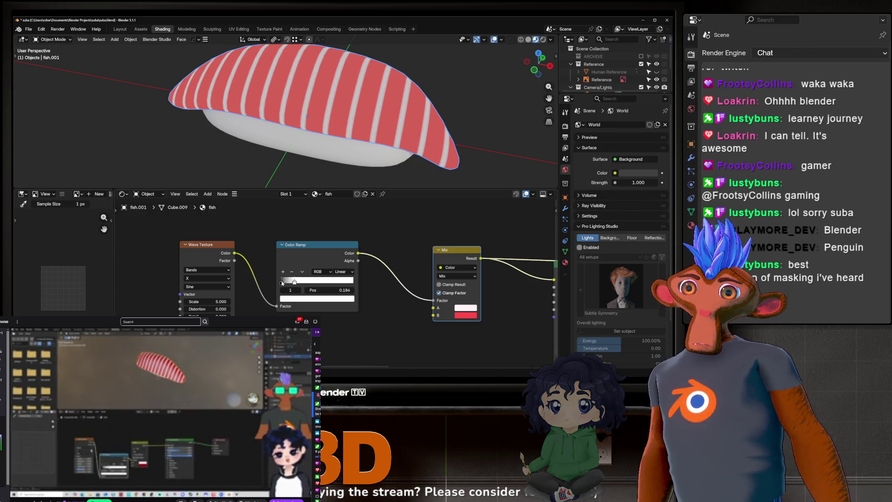
{"action": "left_click", "coordinate": [282, 281]}
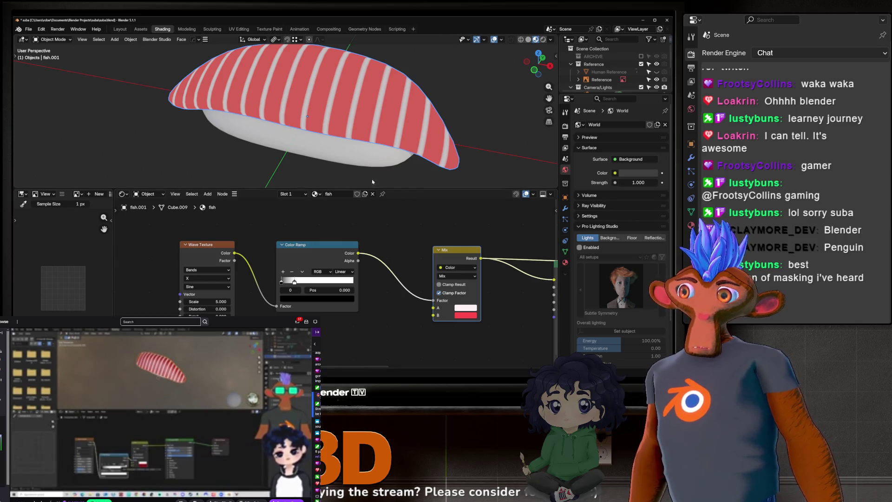
{"action": "scroll", "coordinate": [372, 182], "scroll_direction": "up", "scroll_amount": 3}
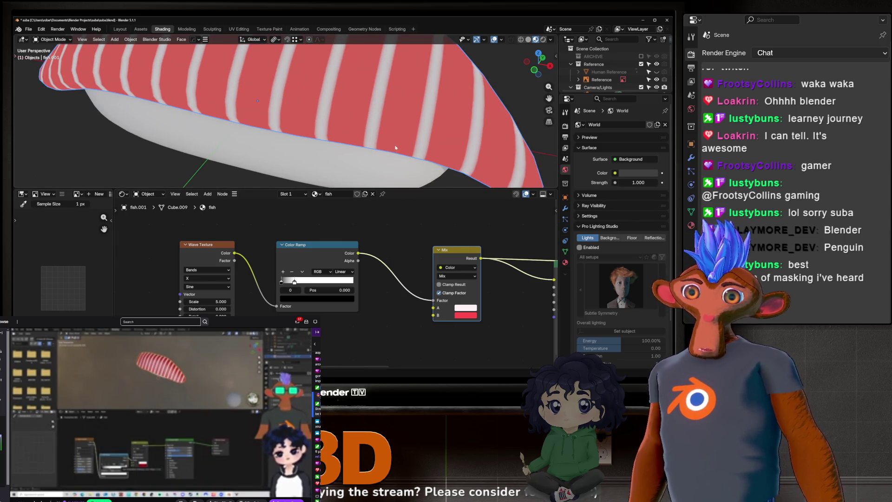
{"action": "left_click_drag", "start_coordinate": [293, 282], "coordinate": [285, 280]}
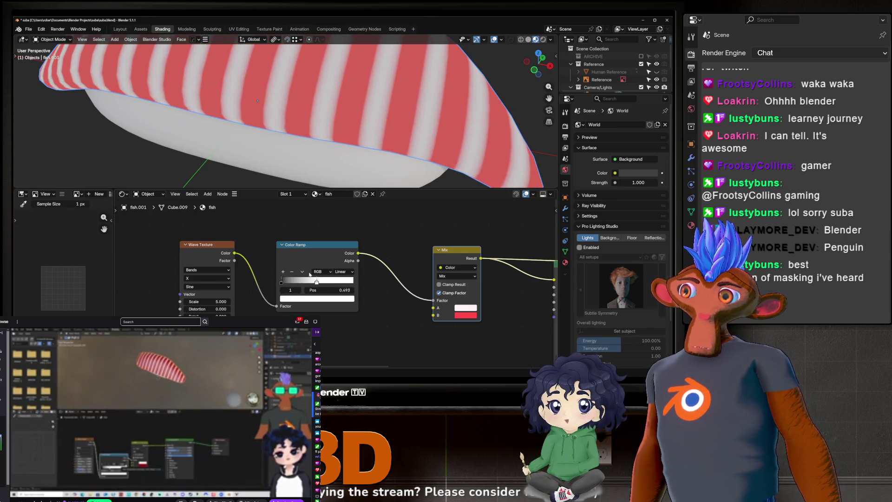
{"action": "left_click_drag", "start_coordinate": [286, 280], "coordinate": [294, 281]}
{"action": "scroll", "coordinate": [377, 80], "scroll_direction": "down", "scroll_amount": 3}
{"action": "scroll", "coordinate": [377, 81], "scroll_direction": "down", "scroll_amount": 3}
{"action": "mouse_move", "coordinate": [377, 94]}
{"action": "middle_mouse_down"}
{"action": "mouse_move", "coordinate": [413, 176]}
{"action": "mouse_move", "coordinate": [358, 115]}
{"action": "middle_mouse_up"}
{"action": "scroll", "coordinate": [413, 176], "scroll_direction": "up", "scroll_amount": 4}
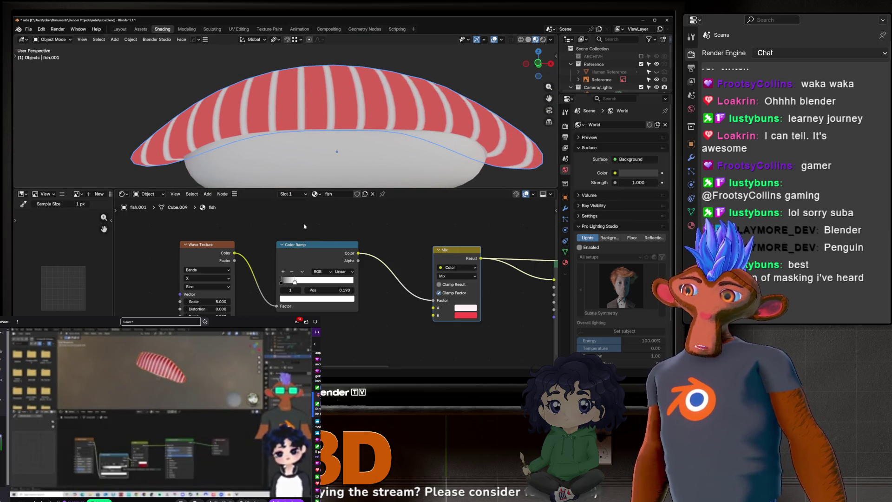
Brighten the ramp's light stop toward white and darken the other stop to near black.
{"action": "left_click", "coordinate": [307, 298]}
{"action": "left_click", "coordinate": [281, 282]}
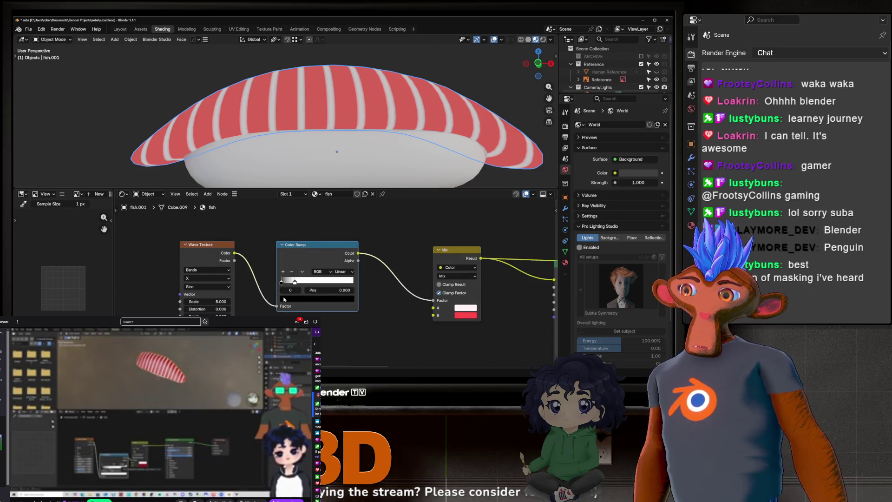
{"action": "left_click", "coordinate": [284, 299]}
{"action": "mouse_move", "coordinate": [314, 271]}
{"action": "left_mouse_down"}
{"action": "mouse_move", "coordinate": [356, 271]}
{"action": "mouse_move", "coordinate": [340, 271]}
{"action": "left_mouse_up"}
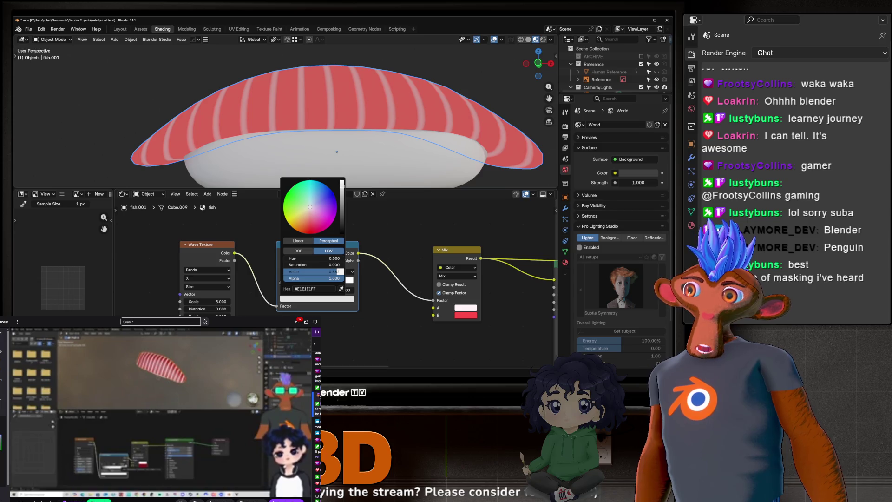
{"action": "left_click_drag", "start_coordinate": [340, 271], "coordinate": [335, 271]}
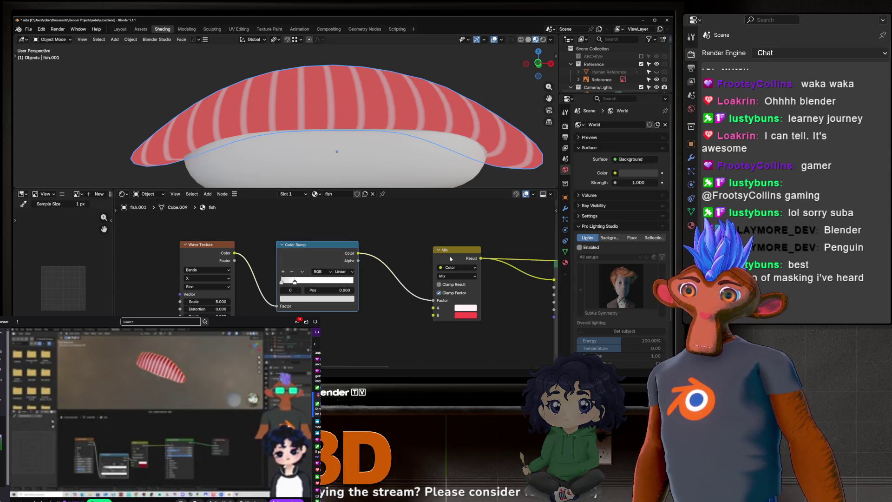
{"action": "left_click", "coordinate": [283, 299]}
{"action": "left_click_drag", "start_coordinate": [335, 271], "coordinate": [282, 275]}
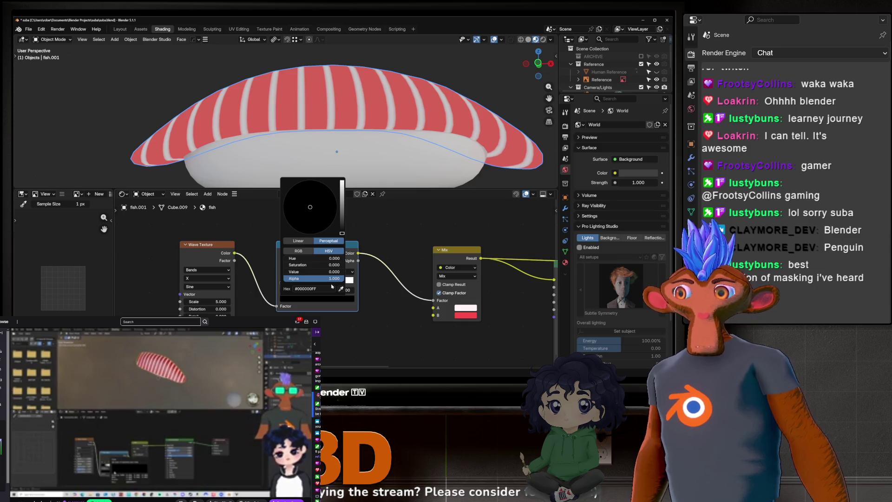
Slightly lift the dark stop, then tint the Mix node's A colour a faint cool off-white.
{"action": "left_click", "coordinate": [330, 299]}
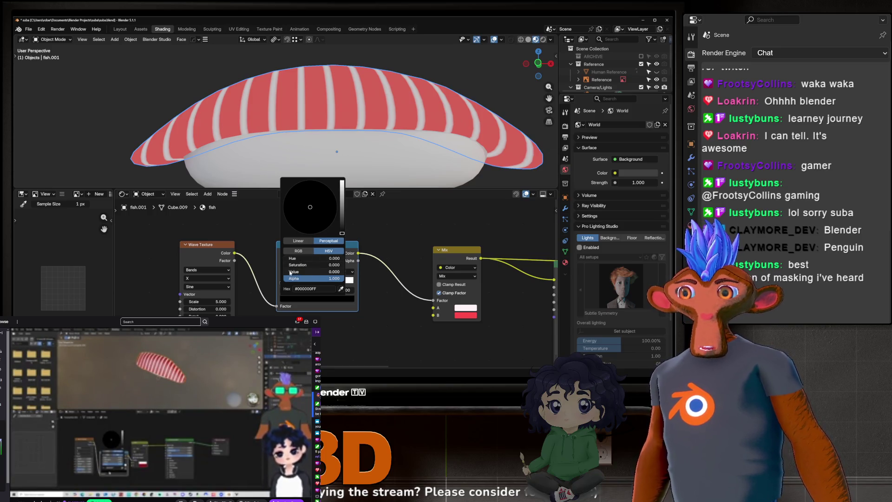
{"action": "mouse_move", "coordinate": [306, 273]}
{"action": "left_mouse_down"}
{"action": "mouse_move", "coordinate": [334, 271]}
{"action": "mouse_move", "coordinate": [300, 272]}
{"action": "left_mouse_up"}
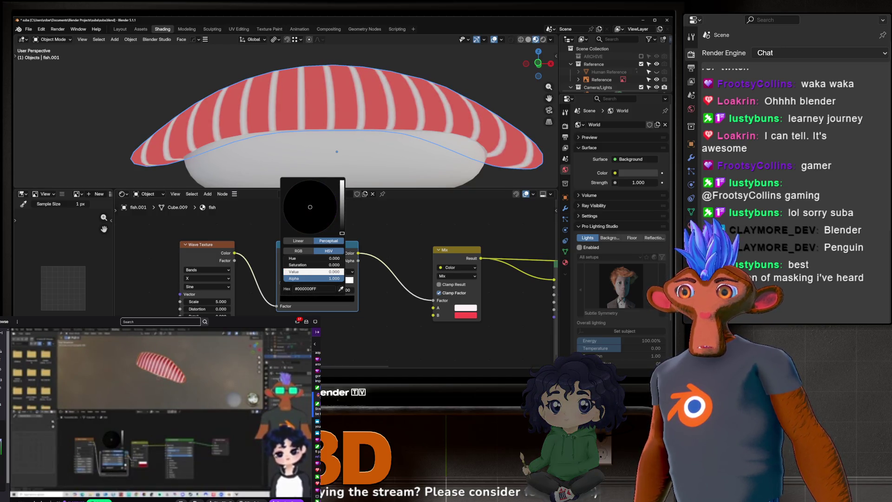
{"action": "left_click", "coordinate": [464, 307]}
{"action": "left_click_drag", "start_coordinate": [485, 218], "coordinate": [486, 215]}
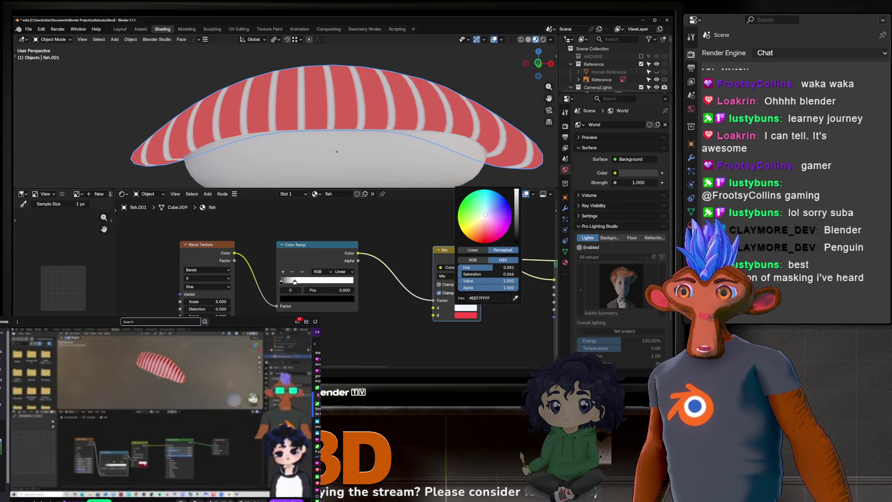
Tint the Mix node's A colour a soft pale pink so the light bands turn pinkish.
{"action": "left_click", "coordinate": [463, 309]}
{"action": "left_click_drag", "start_coordinate": [485, 216], "coordinate": [484, 221]}
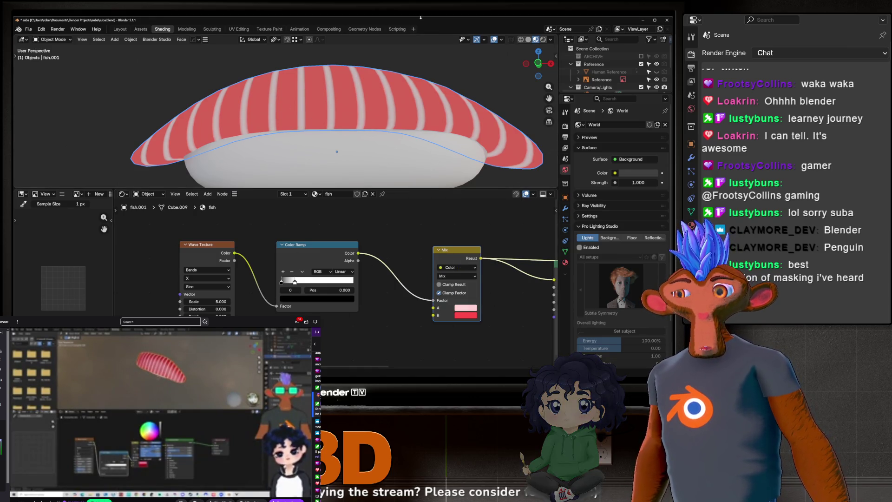
{"action": "scroll", "coordinate": [420, 105], "scroll_direction": "down", "scroll_amount": 3}
{"action": "mouse_move", "coordinate": [453, 111]}
{"action": "middle_mouse_down"}
{"action": "mouse_move", "coordinate": [500, 139]}
{"action": "mouse_move", "coordinate": [426, 66]}
{"action": "mouse_move", "coordinate": [397, 107]}
{"action": "middle_mouse_up"}
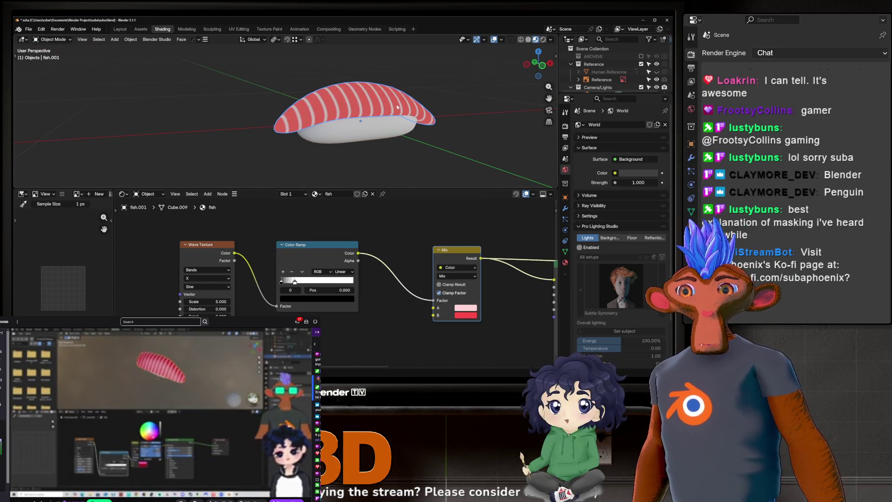
{"action": "scroll", "coordinate": [314, 272], "scroll_direction": "up", "scroll_amount": 1}
{"action": "left_click_drag", "start_coordinate": [267, 233], "coordinate": [237, 233]}
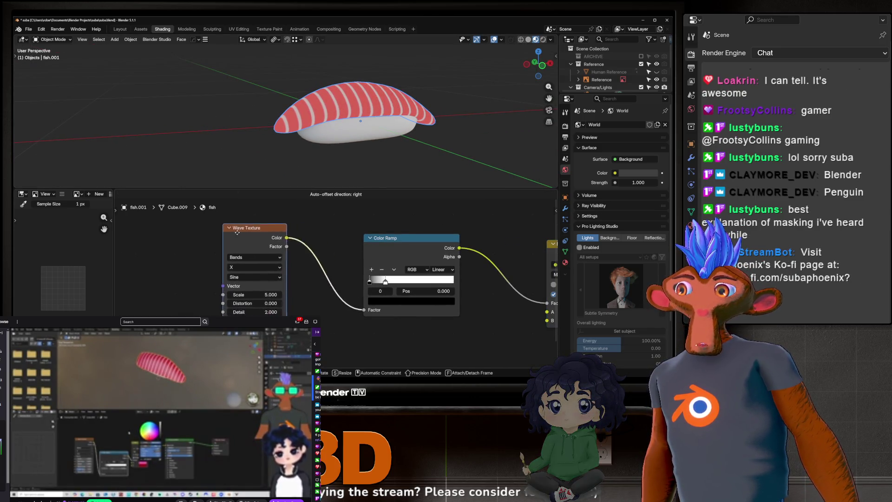
{"action": "scroll", "coordinate": [237, 233], "scroll_direction": "up", "scroll_amount": 2}
{"action": "scroll", "coordinate": [261, 274], "scroll_direction": "up", "scroll_amount": 2}
Raise the Wave Texture's Distortion to about 2.4 and Detail to 15 for wavy stripes.
{"action": "middle_click_drag", "start_coordinate": [307, 167], "coordinate": [350, 136]}
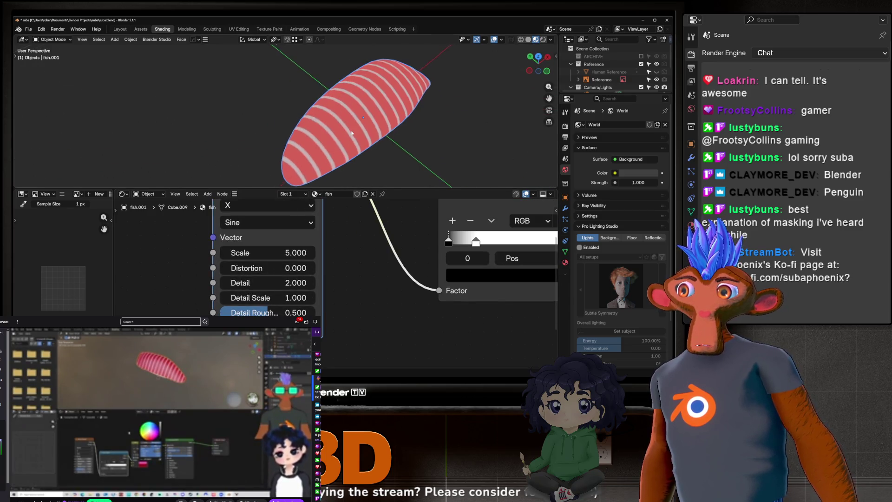
{"action": "scroll", "coordinate": [348, 304], "scroll_direction": "up", "scroll_amount": 1, "text": "shift"}
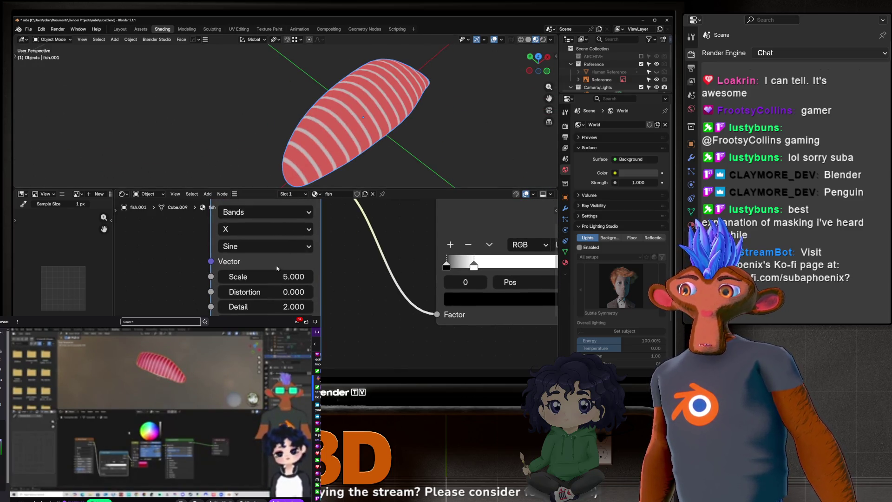
{"action": "mouse_move", "coordinate": [271, 277]}
{"action": "left_mouse_down"}
{"action": "mouse_move", "coordinate": [307, 277]}
{"action": "mouse_move", "coordinate": [258, 276]}
{"action": "mouse_move", "coordinate": [280, 276]}
{"action": "left_mouse_up"}
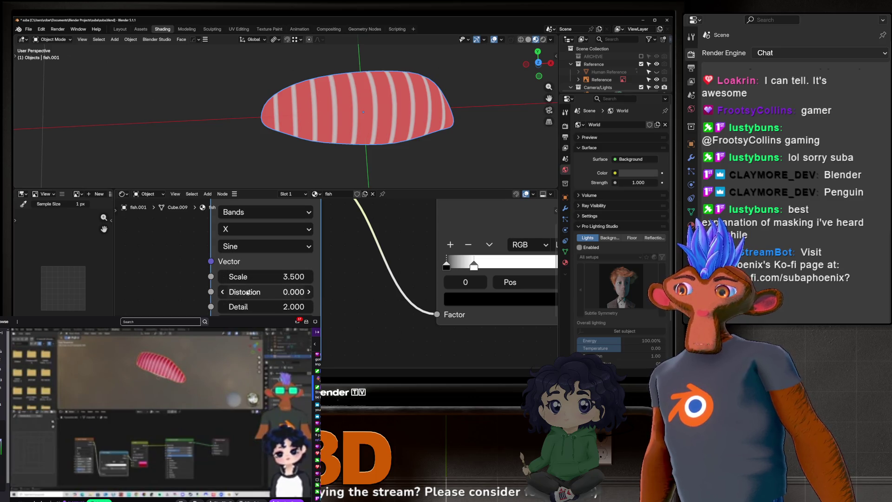
{"action": "left_click_drag", "start_coordinate": [252, 291], "coordinate": [306, 292]}
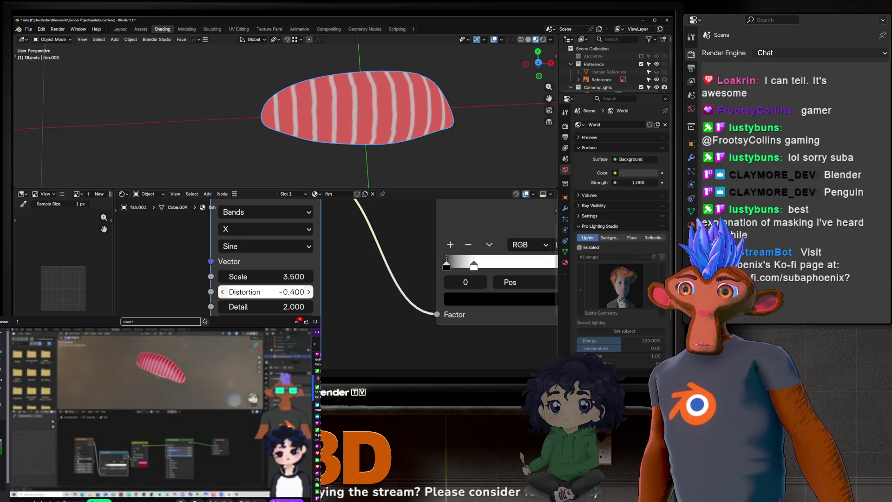
{"action": "mouse_move", "coordinate": [278, 292]}
{"action": "left_mouse_down"}
{"action": "mouse_move", "coordinate": [293, 306]}
{"action": "mouse_move", "coordinate": [238, 306]}
{"action": "left_mouse_up"}
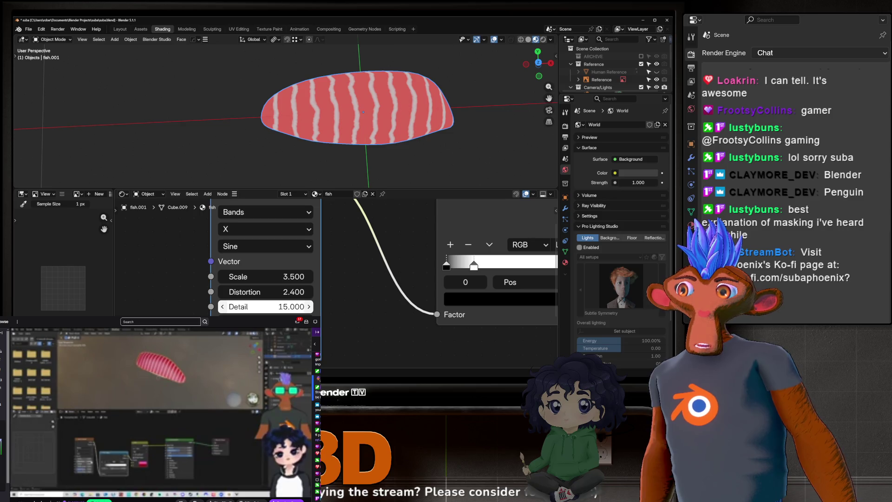
{"action": "scroll", "coordinate": [472, 124], "scroll_direction": "up", "scroll_amount": 3}
{"action": "scroll", "coordinate": [473, 123], "scroll_direction": "up", "scroll_amount": 3}
{"action": "scroll", "coordinate": [472, 123], "scroll_direction": "up", "scroll_amount": 3}
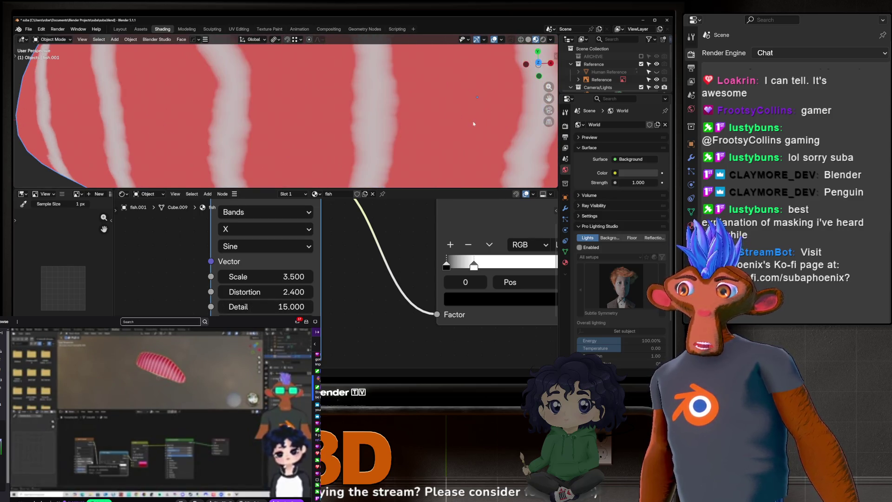
Lower the Wave Texture Scale to 2.3 to widen the stripes, checking from several angles.
{"action": "middle_click_drag", "start_coordinate": [372, 124], "coordinate": [367, 95]}
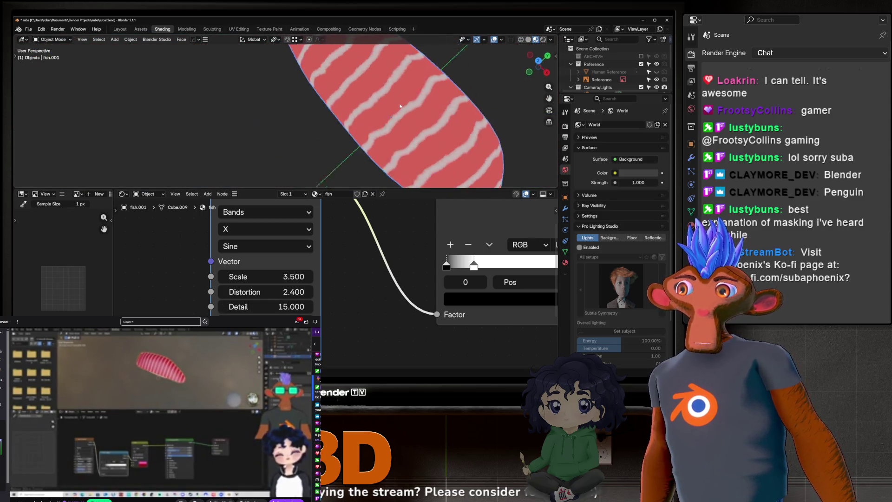
{"action": "scroll", "coordinate": [359, 132], "scroll_direction": "up", "scroll_amount": 3}
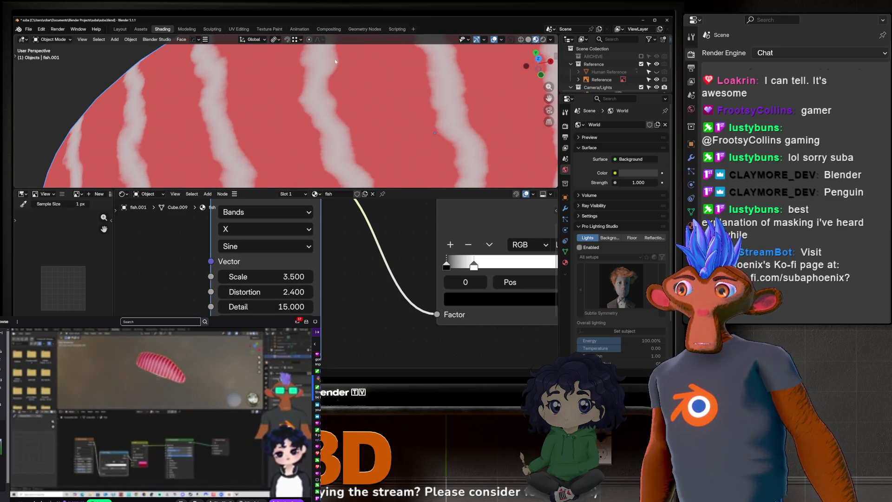
{"action": "scroll", "coordinate": [360, 105], "scroll_direction": "down", "scroll_amount": 5}
{"action": "middle_click_drag", "start_coordinate": [360, 118], "coordinate": [360, 100]}
{"action": "mouse_move", "coordinate": [264, 276]}
{"action": "left_mouse_down"}
{"action": "mouse_move", "coordinate": [230, 276]}
{"action": "mouse_move", "coordinate": [259, 276]}
{"action": "left_mouse_up"}
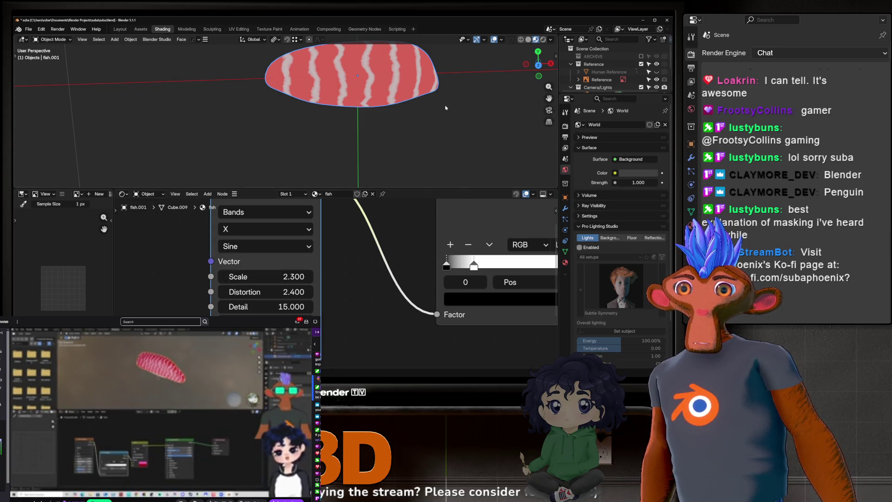
{"action": "scroll", "coordinate": [442, 109], "scroll_direction": "down", "scroll_amount": 3}
{"action": "mouse_move", "coordinate": [442, 109]}
{"action": "middle_mouse_down"}
{"action": "mouse_move", "coordinate": [448, 171]}
{"action": "mouse_move", "coordinate": [316, 151]}
{"action": "mouse_move", "coordinate": [377, 84]}
{"action": "middle_mouse_up"}
{"action": "scroll", "coordinate": [316, 150], "scroll_direction": "up", "scroll_amount": 3}
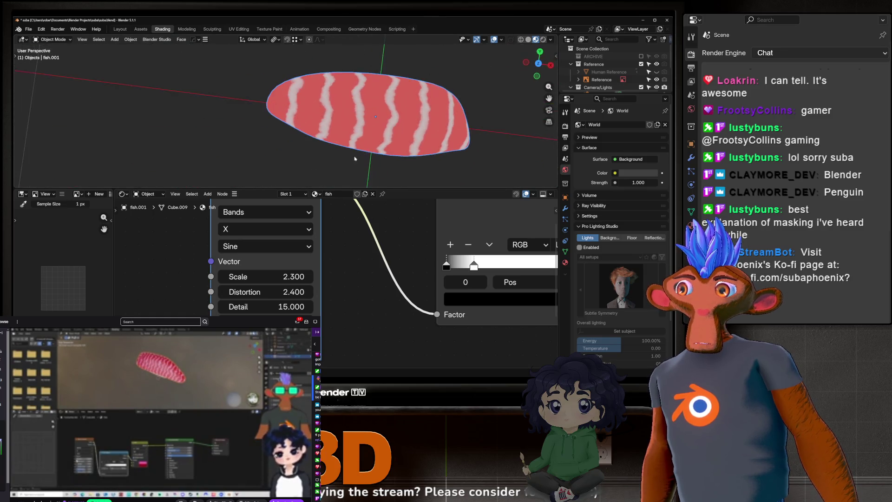
{"action": "scroll", "coordinate": [384, 58], "scroll_direction": "up", "scroll_amount": 4}
{"action": "scroll", "coordinate": [383, 58], "scroll_direction": "down", "scroll_amount": 3}
{"action": "scroll", "coordinate": [384, 58], "scroll_direction": "down", "scroll_amount": 2}
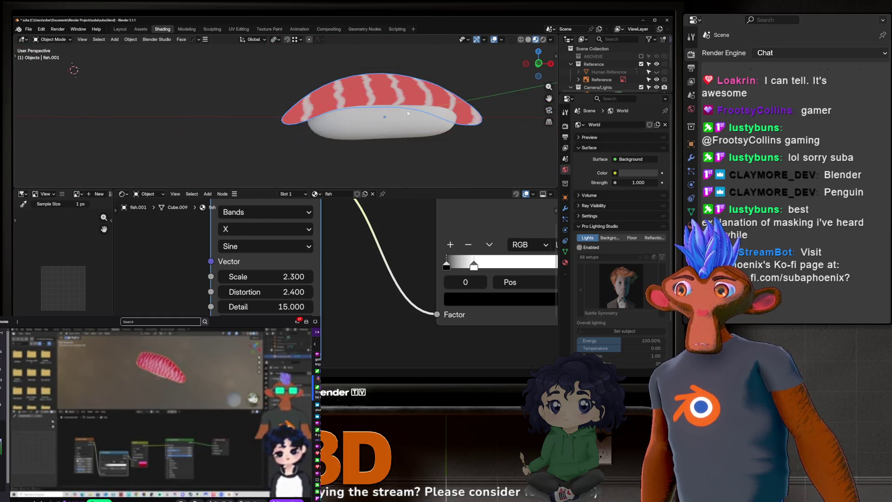
{"action": "mouse_move", "coordinate": [383, 57]}
{"action": "middle_mouse_down"}
{"action": "mouse_move", "coordinate": [359, 120]}
{"action": "mouse_move", "coordinate": [389, 112]}
{"action": "middle_mouse_up"}
{"action": "scroll", "coordinate": [359, 120], "scroll_direction": "up", "scroll_amount": 3}
{"action": "scroll", "coordinate": [390, 111], "scroll_direction": "down", "scroll_amount": 4}
{"action": "scroll", "coordinate": [358, 258], "scroll_direction": "down", "scroll_amount": 2}
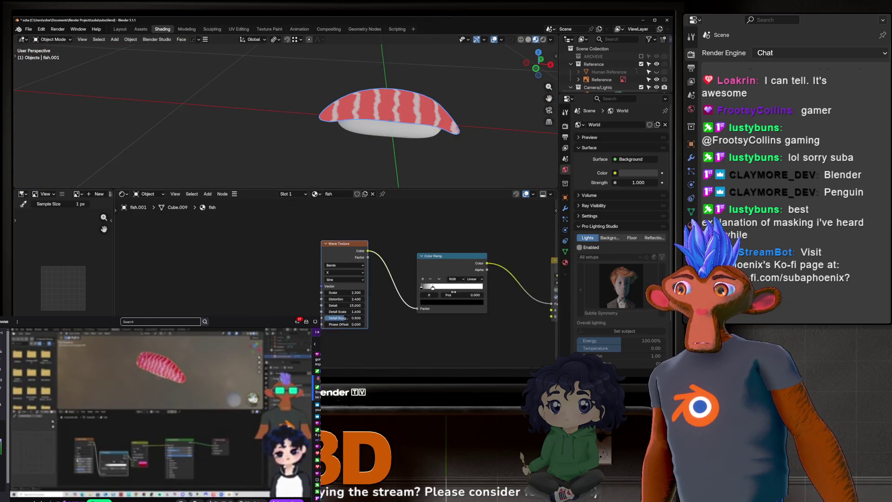
{"action": "scroll", "coordinate": [359, 258], "scroll_direction": "down", "scroll_amount": 2}
{"action": "scroll", "coordinate": [358, 258], "scroll_direction": "down", "scroll_amount": 2}
{"action": "scroll", "coordinate": [358, 258], "scroll_direction": "right", "scroll_amount": 2, "text": "ctrl"}
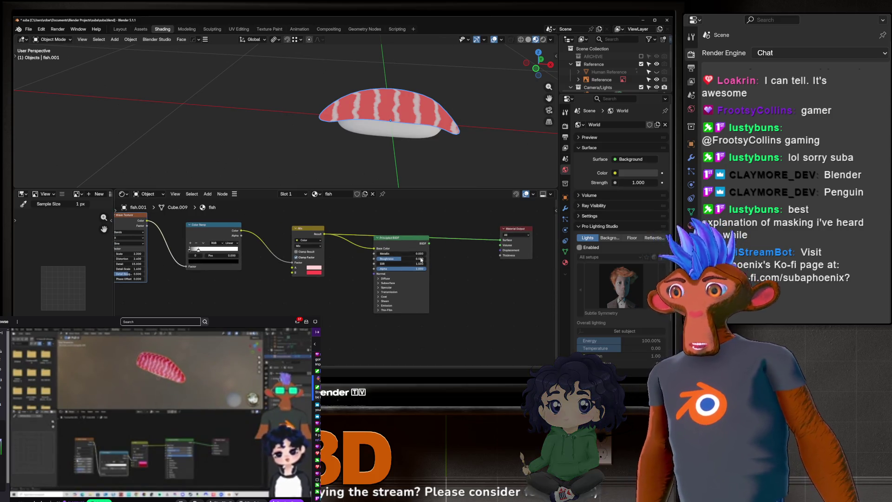
{"action": "left_click", "coordinate": [401, 243]}
{"action": "scroll", "coordinate": [395, 154], "scroll_direction": "up", "scroll_amount": 3}
{"action": "mouse_move", "coordinate": [394, 154]}
{"action": "middle_mouse_down"}
{"action": "mouse_move", "coordinate": [427, 148]}
{"action": "mouse_move", "coordinate": [359, 145]}
{"action": "middle_mouse_up"}
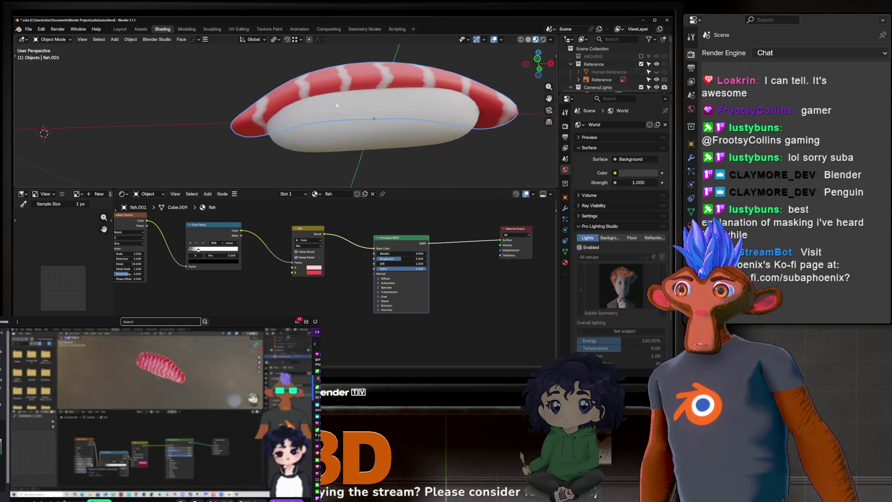
{"action": "scroll", "coordinate": [359, 144], "scroll_direction": "down", "scroll_amount": 3}
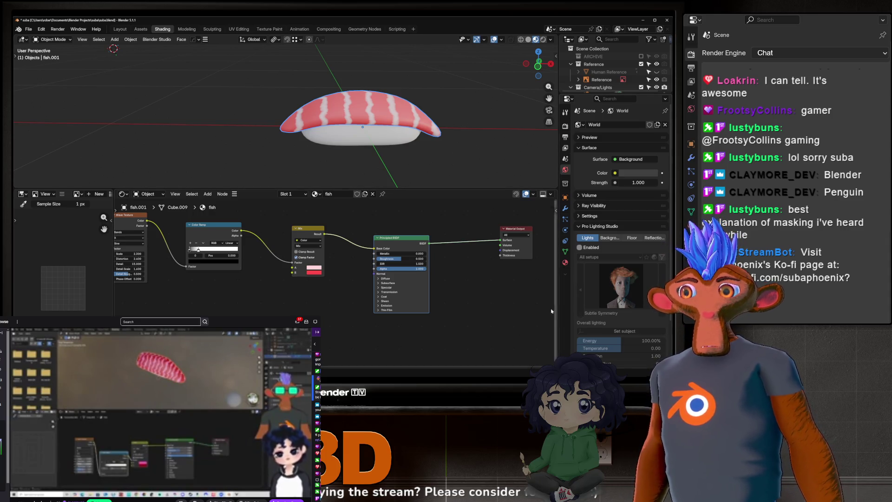
{"action": "middle_click_drag", "start_coordinate": [524, 182], "coordinate": [378, 159]}
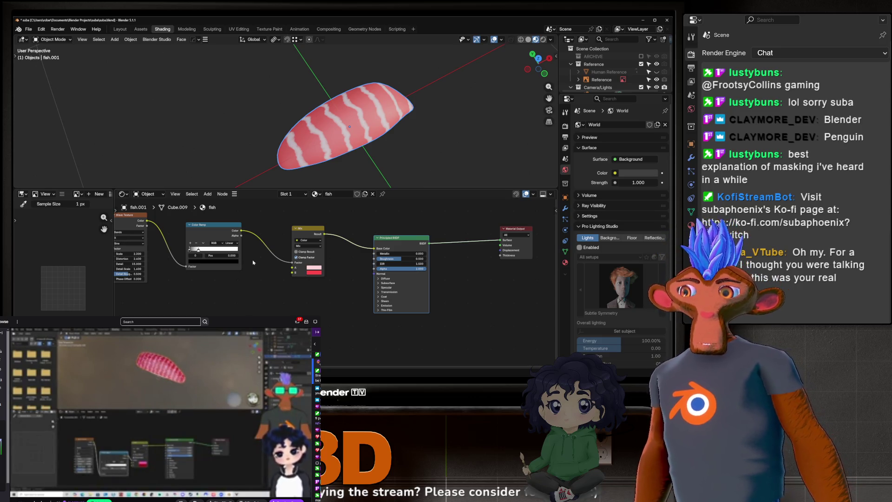
{"action": "scroll", "coordinate": [248, 298], "scroll_direction": "up", "scroll_amount": 1}
{"action": "scroll", "coordinate": [247, 298], "scroll_direction": "up", "scroll_amount": 1}
{"action": "scroll", "coordinate": [247, 299], "scroll_direction": "up", "scroll_amount": 1}
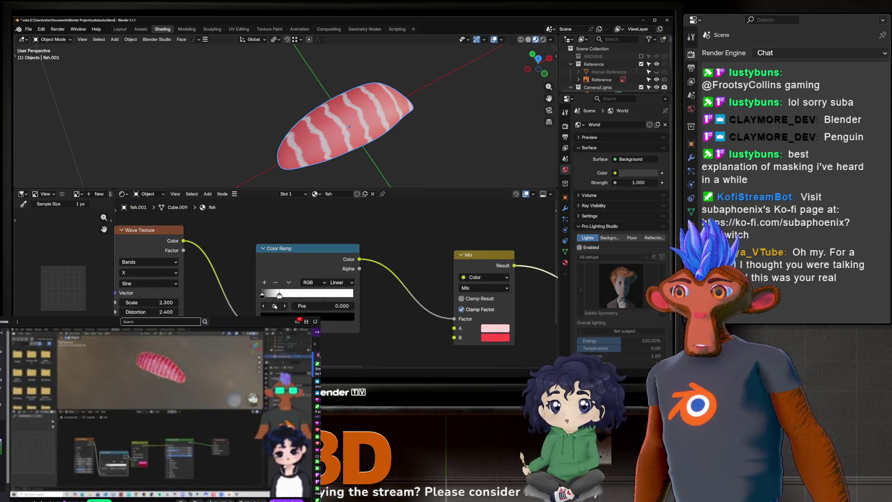
{"action": "scroll", "coordinate": [247, 299], "scroll_direction": "up", "scroll_amount": 1}
Move the Color Ramp's white stop to 0.105, just after the black one, for thin pale stripes.
{"action": "left_click_drag", "start_coordinate": [280, 295], "coordinate": [270, 295]}
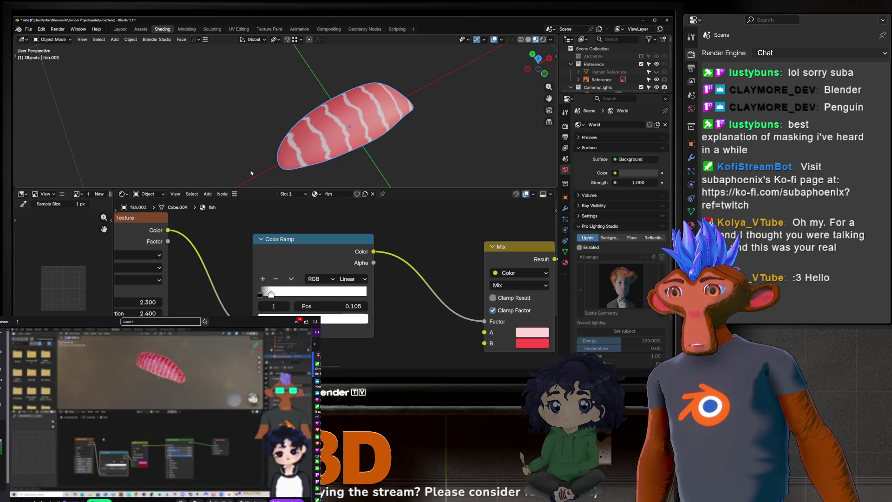
{"action": "scroll", "coordinate": [251, 172], "scroll_direction": "up", "scroll_amount": 3}
{"action": "mouse_move", "coordinate": [252, 172]}
{"action": "middle_mouse_down"}
{"action": "mouse_move", "coordinate": [366, 129]}
{"action": "mouse_move", "coordinate": [313, 137]}
{"action": "mouse_move", "coordinate": [326, 87]}
{"action": "mouse_move", "coordinate": [357, 95]}
{"action": "middle_mouse_up"}
{"action": "scroll", "coordinate": [366, 129], "scroll_direction": "down", "scroll_amount": 3}
{"action": "scroll", "coordinate": [312, 137], "scroll_direction": "up", "scroll_amount": 3}
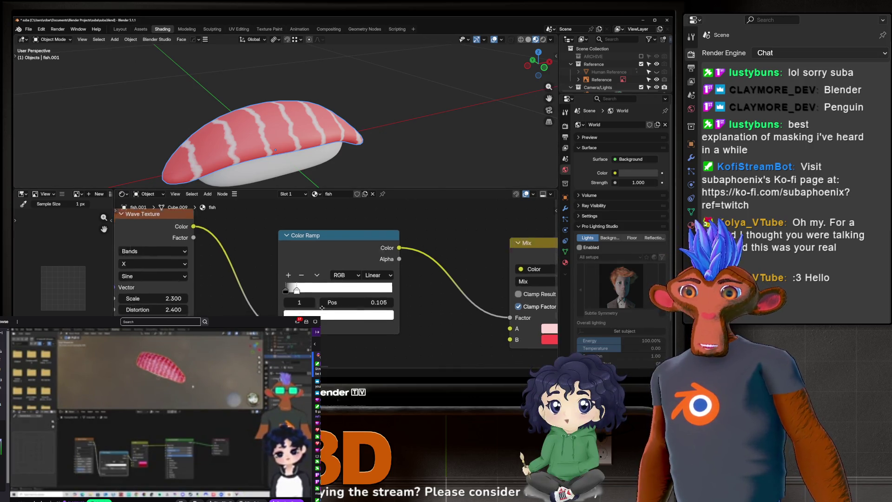
{"action": "middle_click_drag", "start_coordinate": [291, 231], "coordinate": [388, 270]}
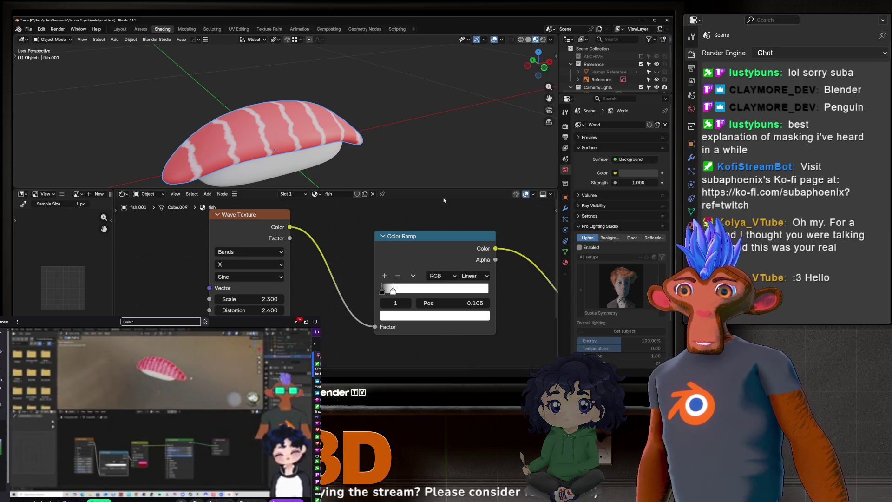
{"action": "middle_click_drag", "start_coordinate": [385, 152], "coordinate": [125, 101]}
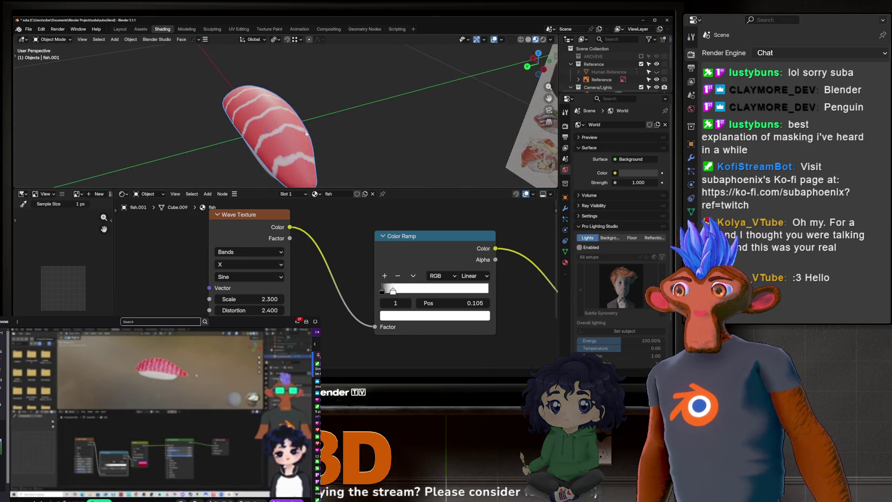
{"action": "scroll", "coordinate": [203, 112], "scroll_direction": "up", "scroll_amount": 3}
{"action": "middle_click_drag", "start_coordinate": [202, 111], "coordinate": [243, 112]}
{"action": "scroll", "coordinate": [243, 112], "scroll_direction": "down", "scroll_amount": 3}
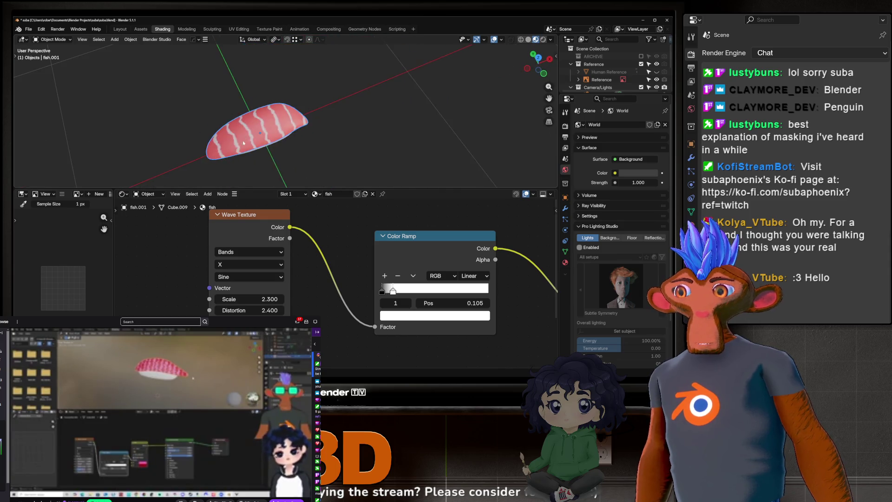
{"action": "scroll", "coordinate": [293, 243], "scroll_direction": "down", "scroll_amount": 4}
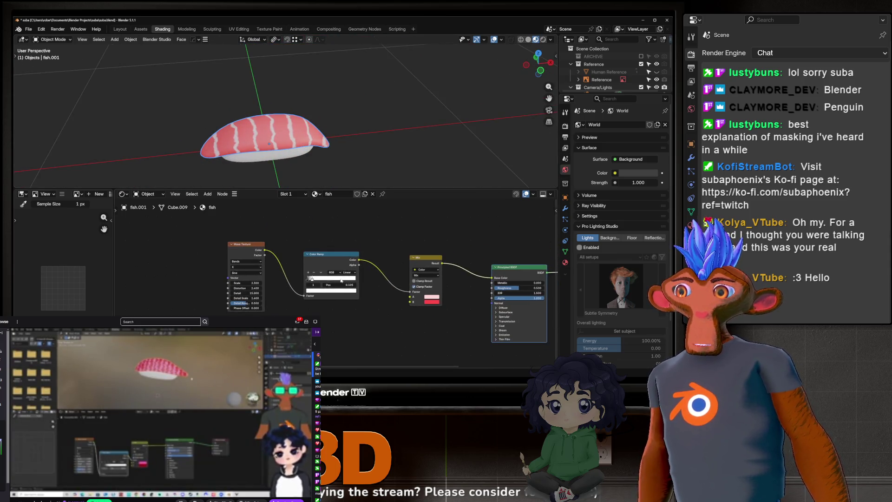
Group the Wave Texture, Color Ramp and Mix nodes tightly together.
{"action": "left_click_drag", "start_coordinate": [241, 249], "coordinate": [258, 239]}
{"action": "left_click_drag", "start_coordinate": [328, 254], "coordinate": [309, 243]}
{"action": "mouse_move", "coordinate": [425, 266]}
{"action": "left_mouse_down"}
{"action": "mouse_move", "coordinate": [425, 302]}
{"action": "mouse_move", "coordinate": [360, 245]}
{"action": "left_mouse_up"}
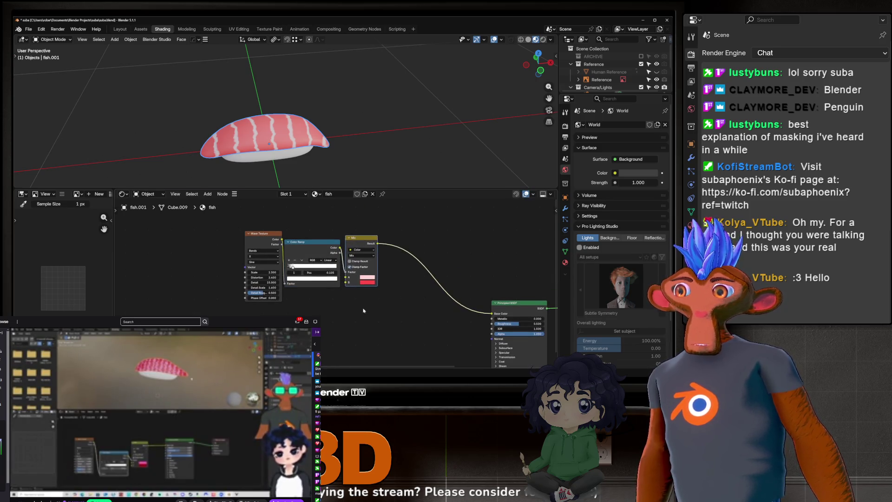
Place the Mix node beside the Color Ramp and reposition the Principled BSDF.
{"action": "middle_click_drag", "start_coordinate": [363, 307], "coordinate": [299, 286]}
{"action": "scroll", "coordinate": [265, 240], "scroll_direction": "down", "scroll_amount": 1}
{"action": "scroll", "coordinate": [453, 307], "scroll_direction": "up", "scroll_amount": 2}
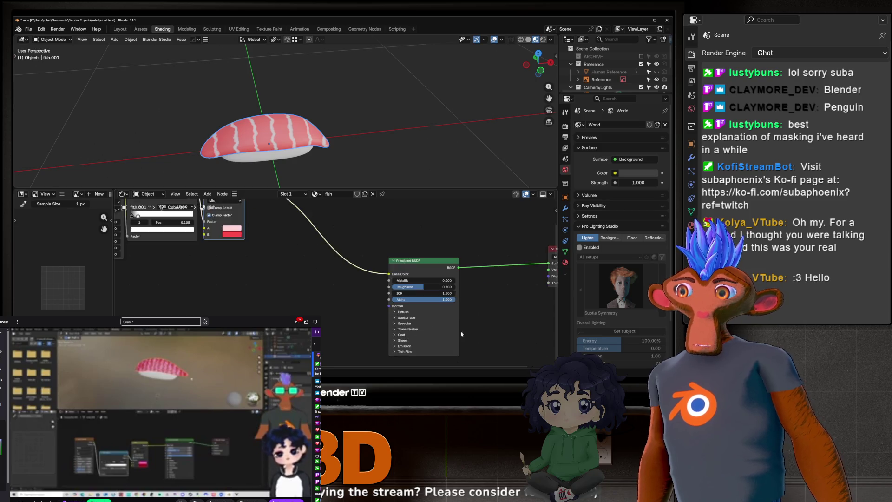
{"action": "scroll", "coordinate": [453, 306], "scroll_direction": "up", "scroll_amount": 2}
{"action": "scroll", "coordinate": [454, 307], "scroll_direction": "up", "scroll_amount": 2}
{"action": "scroll", "coordinate": [247, 148], "scroll_direction": "up", "scroll_amount": 4}
{"action": "scroll", "coordinate": [288, 146], "scroll_direction": "up", "scroll_amount": 1}
{"action": "scroll", "coordinate": [288, 146], "scroll_direction": "up", "scroll_amount": 1}
{"action": "left_click_drag", "start_coordinate": [372, 219], "coordinate": [336, 210]}
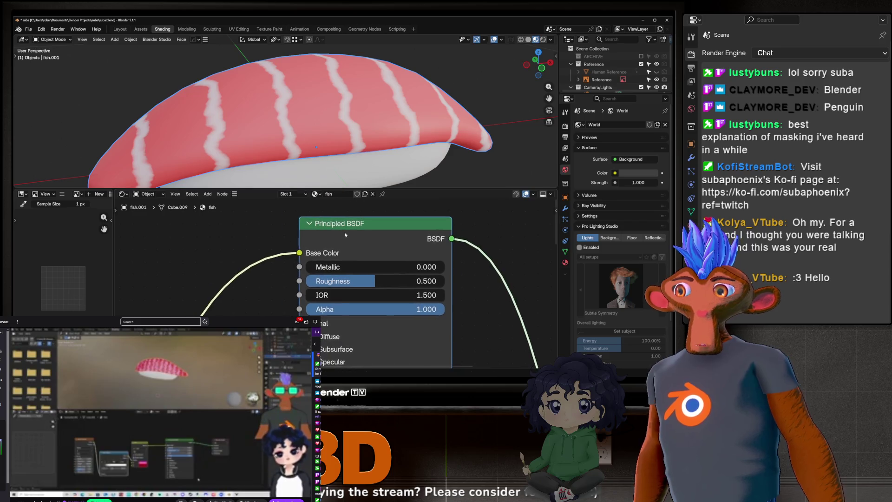
{"action": "scroll", "coordinate": [323, 253], "scroll_direction": "down", "scroll_amount": 4}
{"action": "scroll", "coordinate": [323, 252], "scroll_direction": "down", "scroll_amount": 5}
{"action": "scroll", "coordinate": [329, 251], "scroll_direction": "up", "scroll_amount": 1}
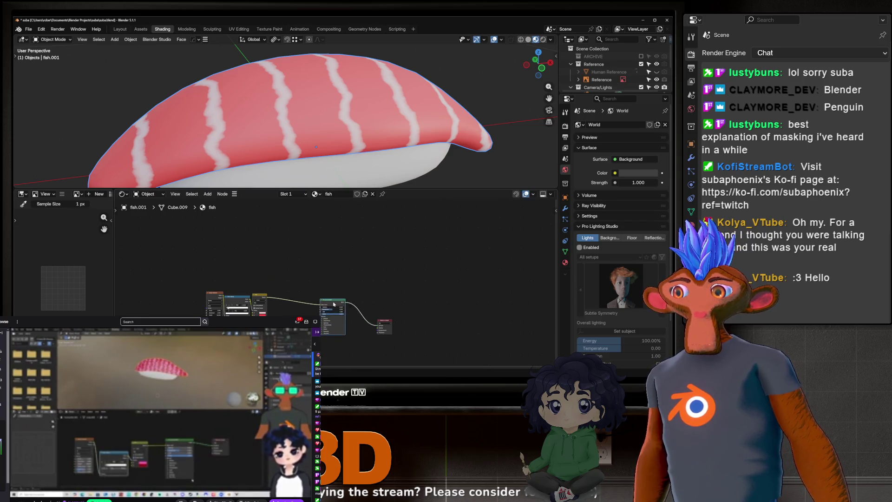
{"action": "scroll", "coordinate": [326, 279], "scroll_direction": "up", "scroll_amount": 2}
{"action": "middle_click_drag", "start_coordinate": [314, 153], "coordinate": [294, 140]}
{"action": "scroll", "coordinate": [323, 306], "scroll_direction": "up", "scroll_amount": 3}
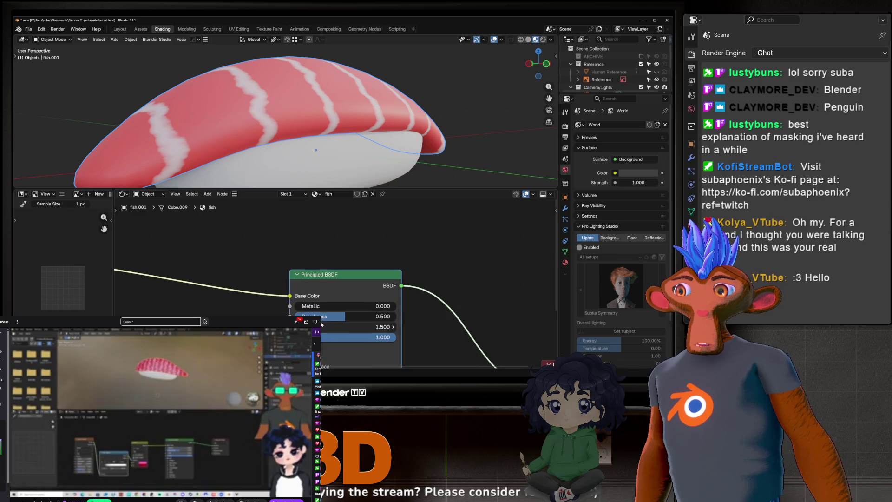
Test Metallic at 1 on the fish shader, then return it to 0.
{"action": "left_click_drag", "start_coordinate": [303, 307], "coordinate": [303, 307]}
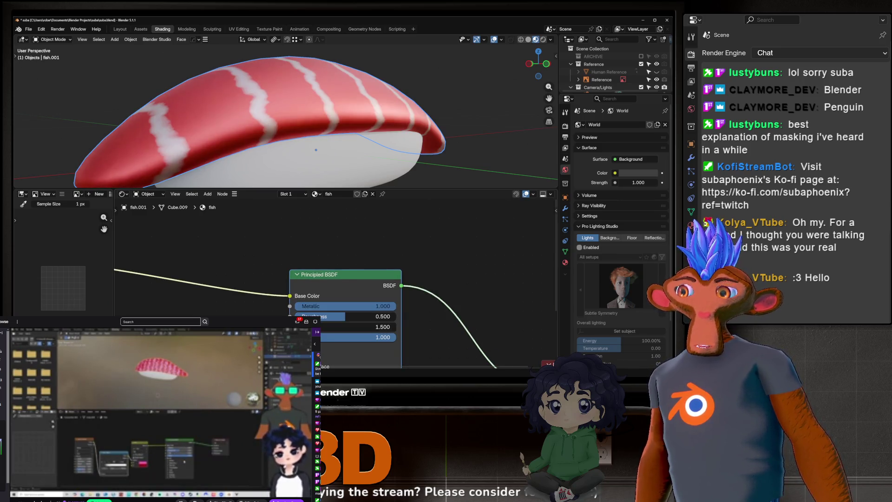
{"action": "left_click_drag", "start_coordinate": [303, 308], "coordinate": [345, 306]}
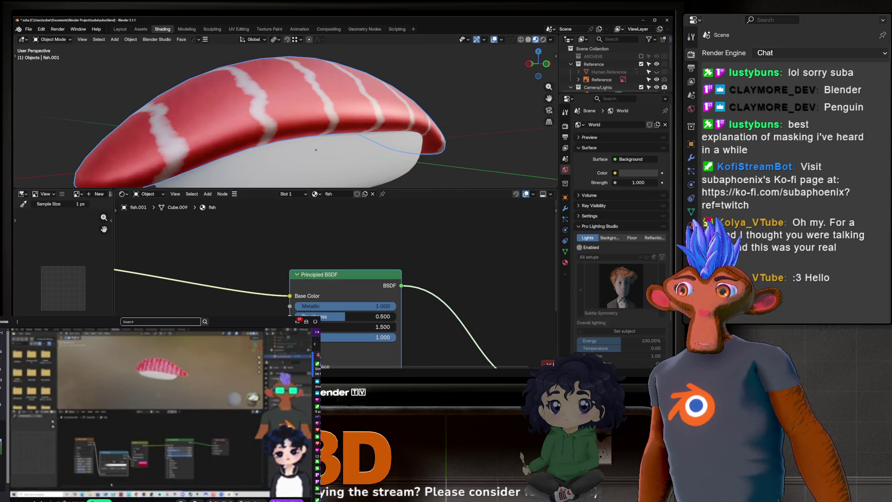
{"action": "left_click_drag", "start_coordinate": [345, 306], "coordinate": [293, 308]}
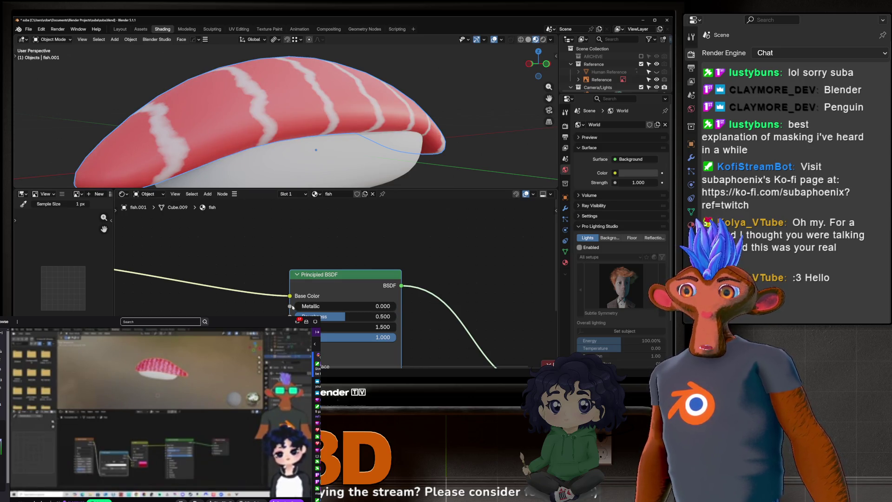
{"action": "middle_click_drag", "start_coordinate": [343, 134], "coordinate": [335, 145]}
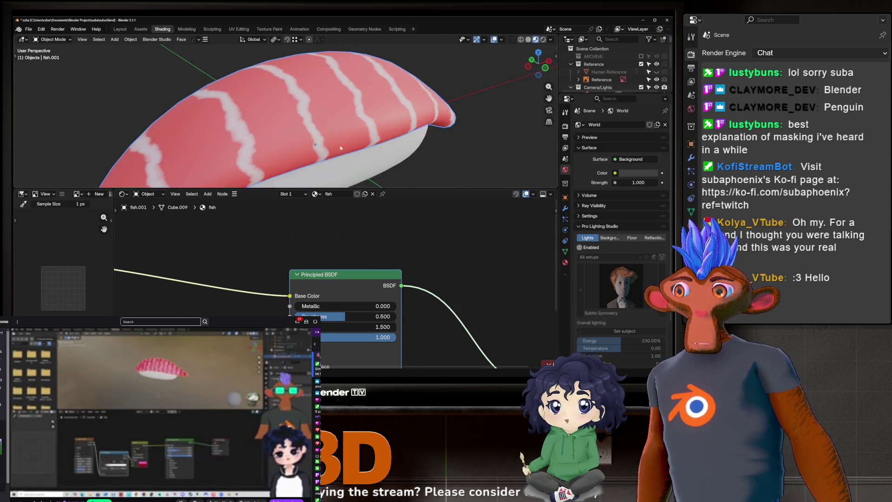
{"action": "scroll", "coordinate": [335, 145], "scroll_direction": "down", "scroll_amount": 3}
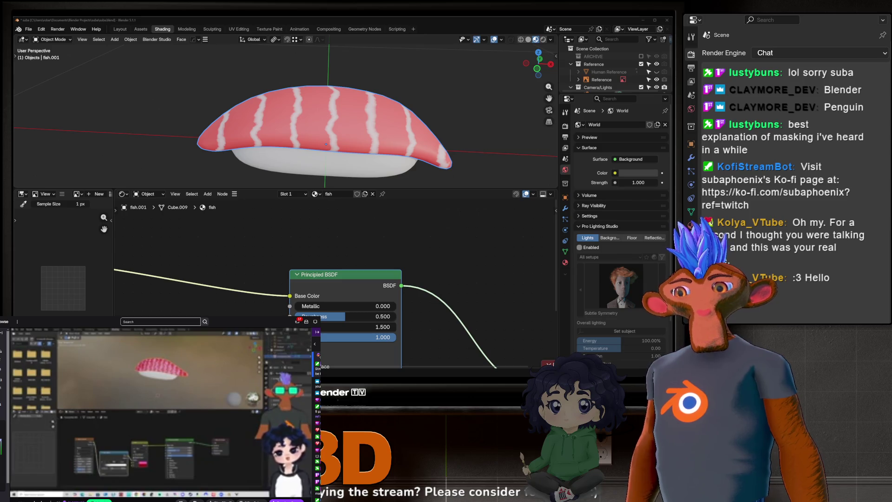
{"action": "scroll", "coordinate": [224, 162], "scroll_direction": "down", "scroll_amount": 3}
{"action": "scroll", "coordinate": [298, 281], "scroll_direction": "up", "scroll_amount": 1}
{"action": "scroll", "coordinate": [298, 282], "scroll_direction": "up", "scroll_amount": 2}
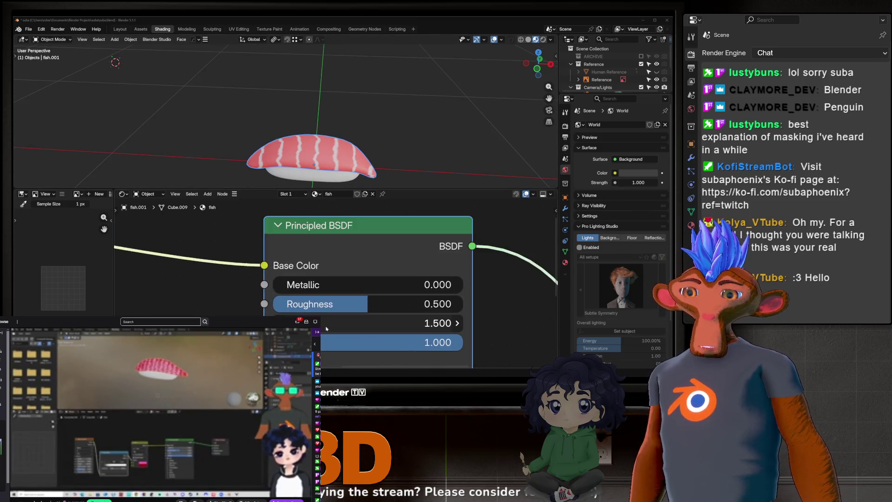
{"action": "scroll", "coordinate": [297, 282], "scroll_direction": "up", "scroll_amount": 2}
{"action": "scroll", "coordinate": [297, 281], "scroll_direction": "down", "scroll_amount": 2}
{"action": "scroll", "coordinate": [303, 282], "scroll_direction": "down", "scroll_amount": 2}
{"action": "scroll", "coordinate": [316, 282], "scroll_direction": "down", "scroll_amount": 2}
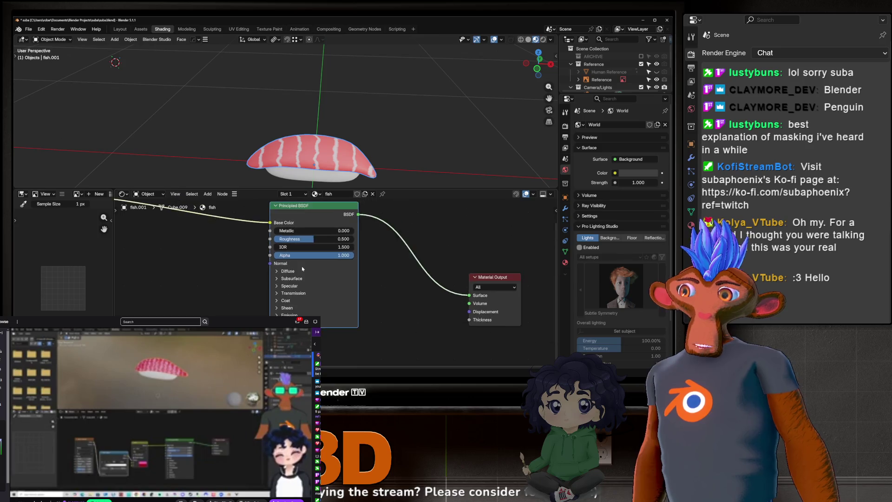
{"action": "scroll", "coordinate": [332, 282], "scroll_direction": "down", "scroll_amount": 2}
Test Metallic briefly and drop the fish shader's Roughness from 0.5 to a low glossy value.
{"action": "middle_click_drag", "start_coordinate": [332, 282], "coordinate": [297, 280]}
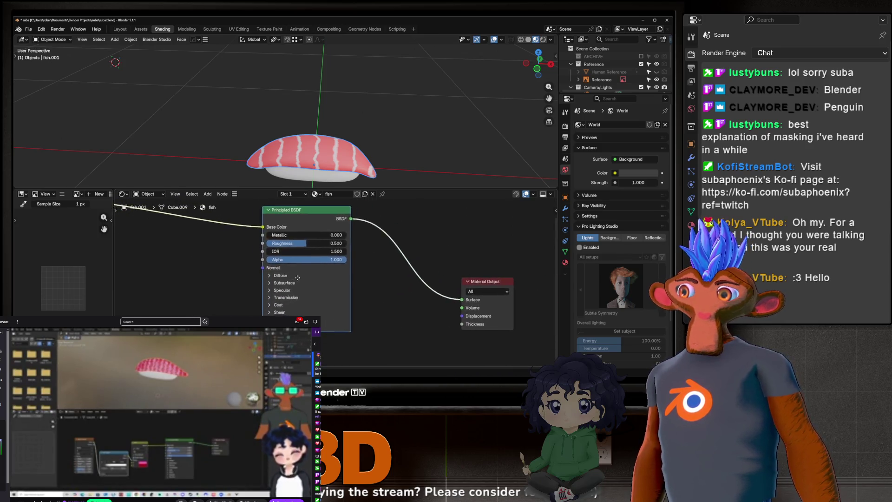
{"action": "scroll", "coordinate": [294, 221], "scroll_direction": "up", "scroll_amount": 3}
{"action": "scroll", "coordinate": [279, 249], "scroll_direction": "up", "scroll_amount": 1}
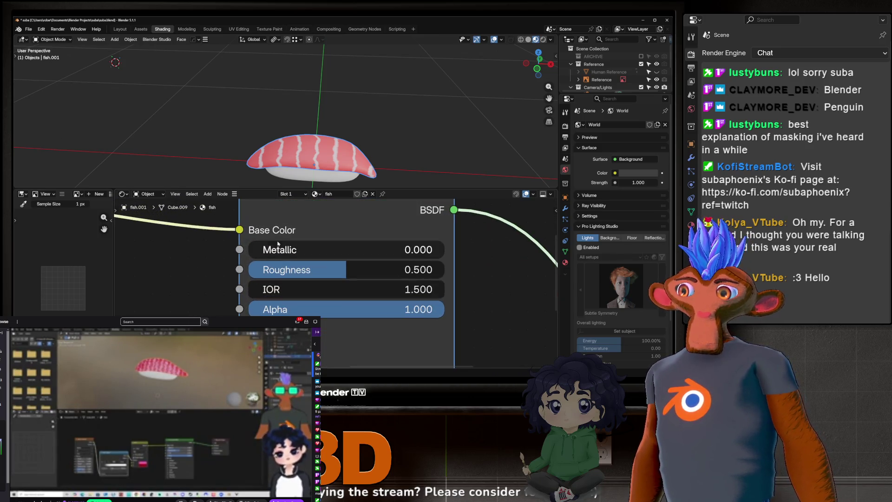
{"action": "mouse_move", "coordinate": [278, 249]}
{"action": "left_mouse_down"}
{"action": "mouse_move", "coordinate": [442, 250]}
{"action": "mouse_move", "coordinate": [251, 250]}
{"action": "left_mouse_up"}
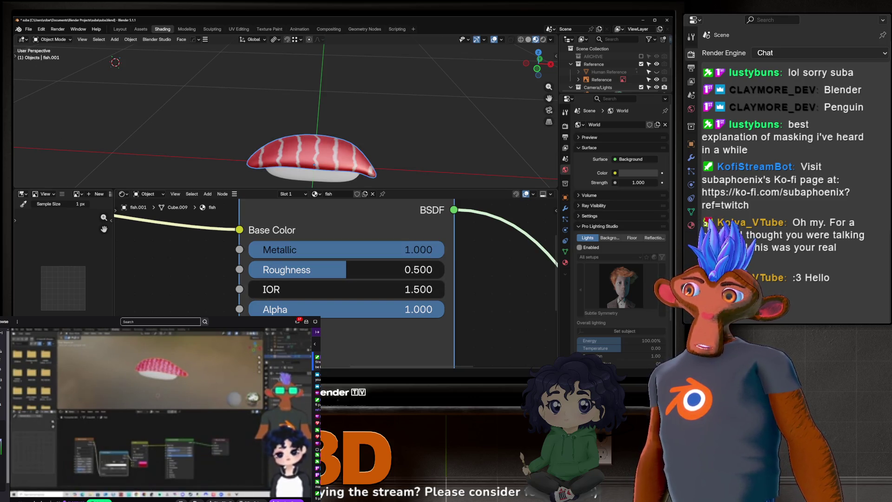
{"action": "scroll", "coordinate": [332, 132], "scroll_direction": "up", "scroll_amount": 4}
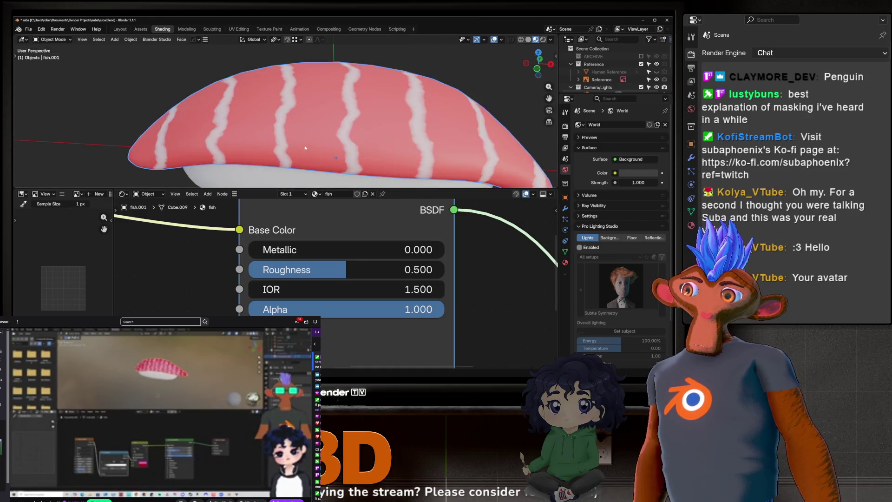
{"action": "scroll", "coordinate": [333, 131], "scroll_direction": "up", "scroll_amount": 2}
{"action": "scroll", "coordinate": [332, 132], "scroll_direction": "up", "scroll_amount": 1}
{"action": "scroll", "coordinate": [333, 132], "scroll_direction": "up", "scroll_amount": 1}
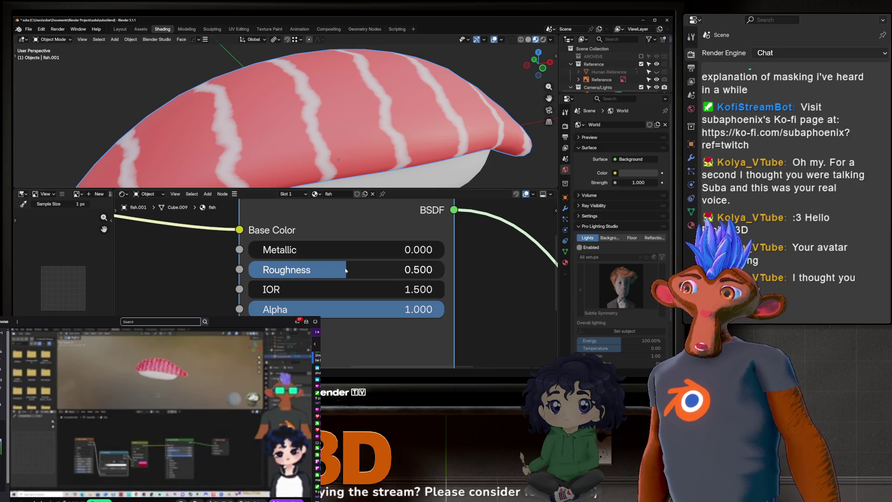
{"action": "left_click_drag", "start_coordinate": [346, 271], "coordinate": [271, 271]}
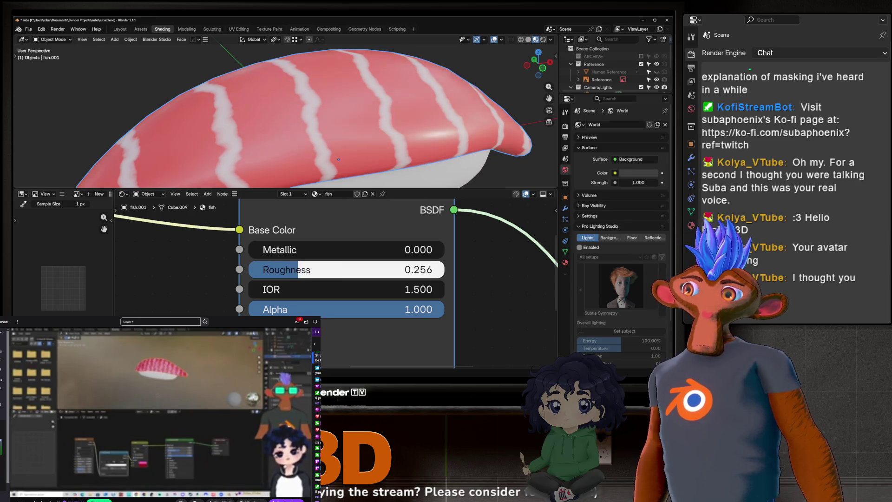
{"action": "left_click_drag", "start_coordinate": [270, 270], "coordinate": [273, 270]}
{"action": "scroll", "coordinate": [340, 125], "scroll_direction": "down", "scroll_amount": 5}
Inspect the shine and settle Roughness at about 0.181.
{"action": "middle_click_drag", "start_coordinate": [340, 124], "coordinate": [336, 122]}
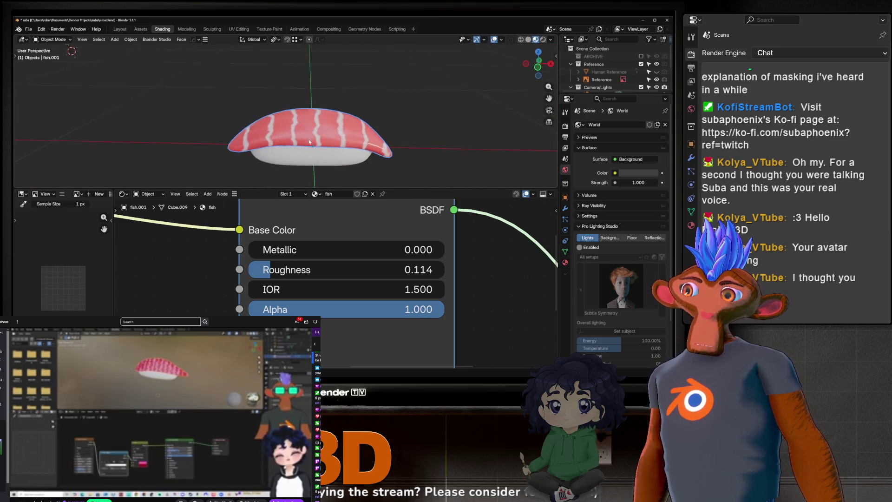
{"action": "scroll", "coordinate": [337, 122], "scroll_direction": "up", "scroll_amount": 5}
{"action": "middle_click_drag", "start_coordinate": [336, 122], "coordinate": [334, 119]}
{"action": "mouse_move", "coordinate": [272, 270]}
{"action": "left_mouse_down"}
{"action": "mouse_move", "coordinate": [352, 270]}
{"action": "mouse_move", "coordinate": [301, 270]}
{"action": "left_mouse_up"}
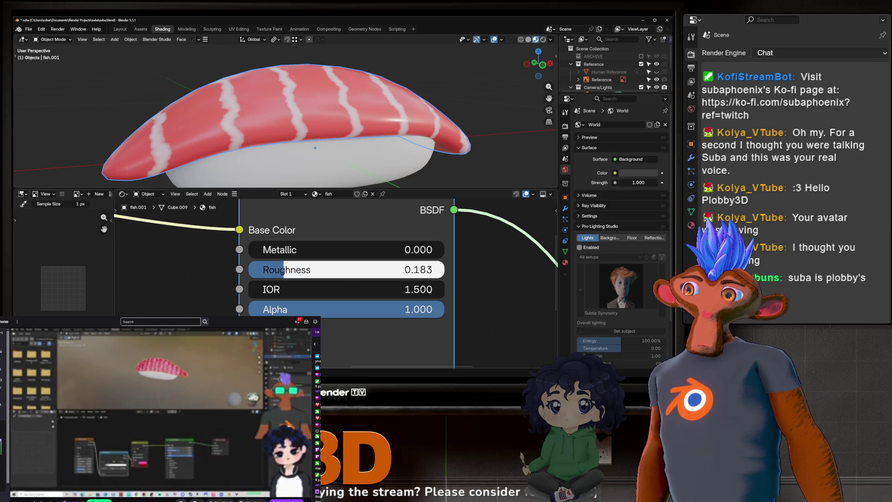
{"action": "scroll", "coordinate": [314, 122], "scroll_direction": "down", "scroll_amount": 2}
{"action": "mouse_move", "coordinate": [419, 122]}
{"action": "middle_mouse_down"}
{"action": "mouse_move", "coordinate": [467, 122]}
{"action": "mouse_move", "coordinate": [91, 117]}
{"action": "middle_mouse_up"}
{"action": "scroll", "coordinate": [91, 116], "scroll_direction": "up", "scroll_amount": 2}
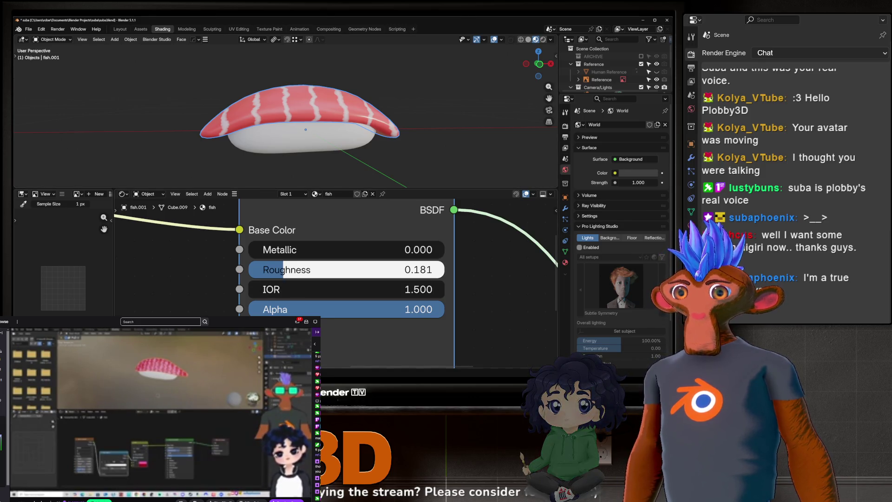
{"action": "left_click_drag", "start_coordinate": [275, 269], "coordinate": [262, 270]}
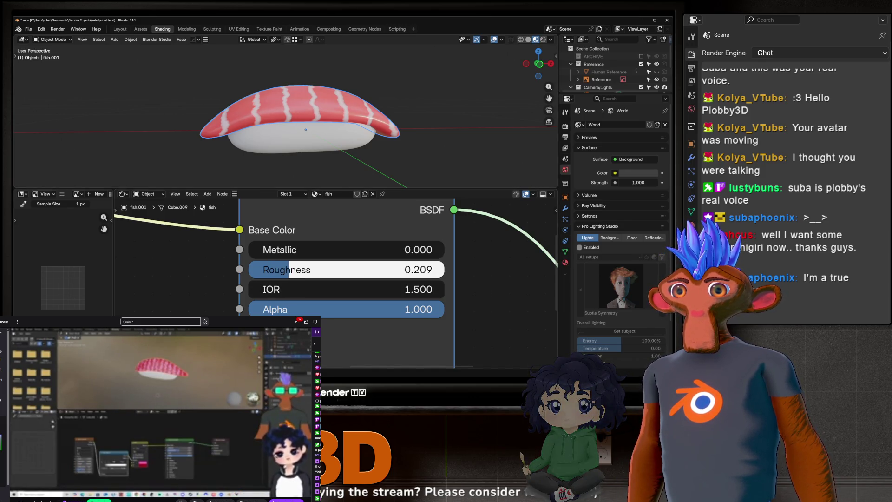
{"action": "scroll", "coordinate": [285, 271], "scroll_direction": "down", "scroll_amount": 5}
{"action": "scroll", "coordinate": [273, 308], "scroll_direction": "up", "scroll_amount": 4}
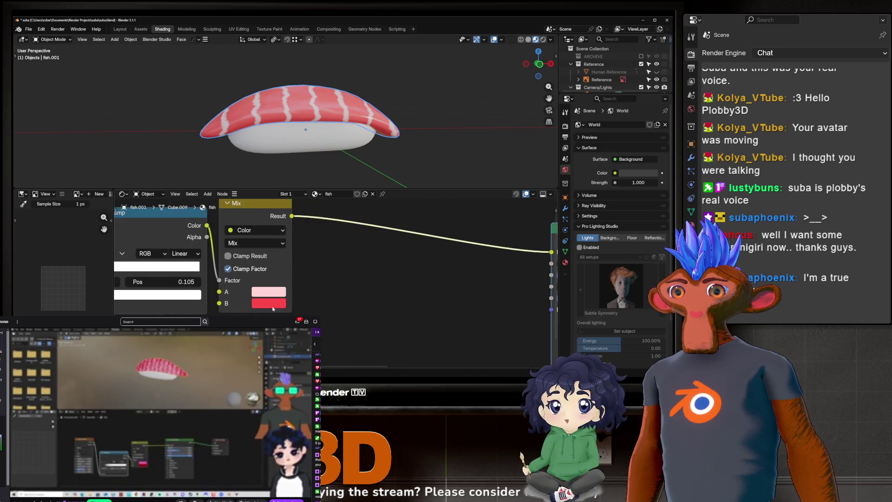
{"action": "scroll", "coordinate": [272, 309], "scroll_direction": "down", "scroll_amount": 1}
Leave the Mix B red unchanged, Roughness at 0.177, and test Metallic before keeping it at 0.
{"action": "left_click", "coordinate": [270, 303]}
{"action": "key", "text": "Return"}
{"action": "scroll", "coordinate": [313, 126], "scroll_direction": "down", "scroll_amount": 5}
{"action": "mouse_move", "coordinate": [397, 238]}
{"action": "middle_mouse_down"}
{"action": "mouse_move", "coordinate": [292, 250]}
{"action": "mouse_move", "coordinate": [157, 244]}
{"action": "middle_mouse_up"}
{"action": "scroll", "coordinate": [318, 116], "scroll_direction": "up", "scroll_amount": 3}
{"action": "middle_click_drag", "start_coordinate": [405, 285], "coordinate": [324, 286]}
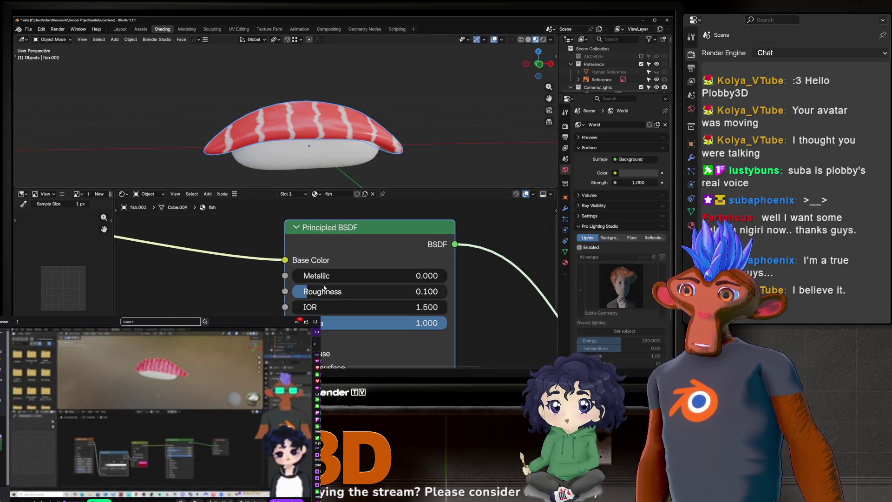
{"action": "scroll", "coordinate": [324, 288], "scroll_direction": "up", "scroll_amount": 2}
{"action": "mouse_move", "coordinate": [324, 259]}
{"action": "left_mouse_down"}
{"action": "mouse_move", "coordinate": [481, 259]}
{"action": "mouse_move", "coordinate": [293, 259]}
{"action": "mouse_move", "coordinate": [481, 259]}
{"action": "mouse_move", "coordinate": [319, 280]}
{"action": "mouse_move", "coordinate": [465, 280]}
{"action": "mouse_move", "coordinate": [324, 279]}
{"action": "left_mouse_up"}
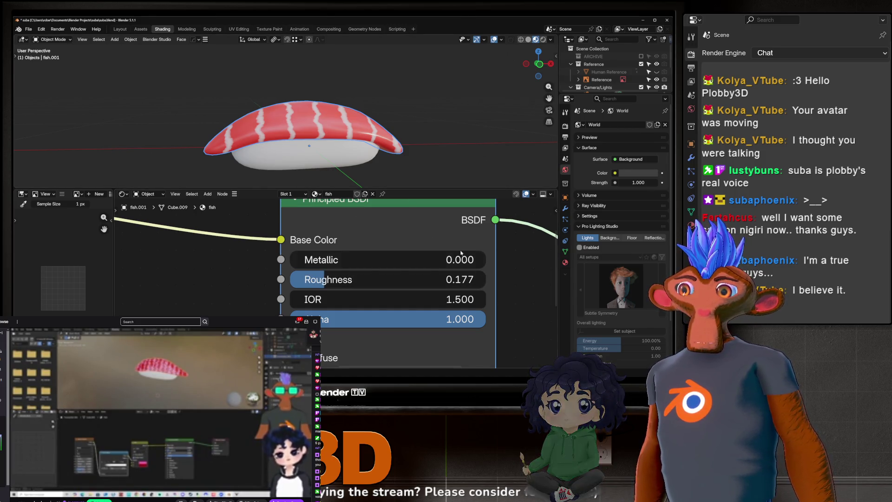
{"action": "scroll", "coordinate": [206, 309], "scroll_direction": "down", "scroll_amount": 4}
Add a Bump node to the salmon material via the Shift+A search.
{"action": "middle_click_drag", "start_coordinate": [205, 309], "coordinate": [307, 306]}
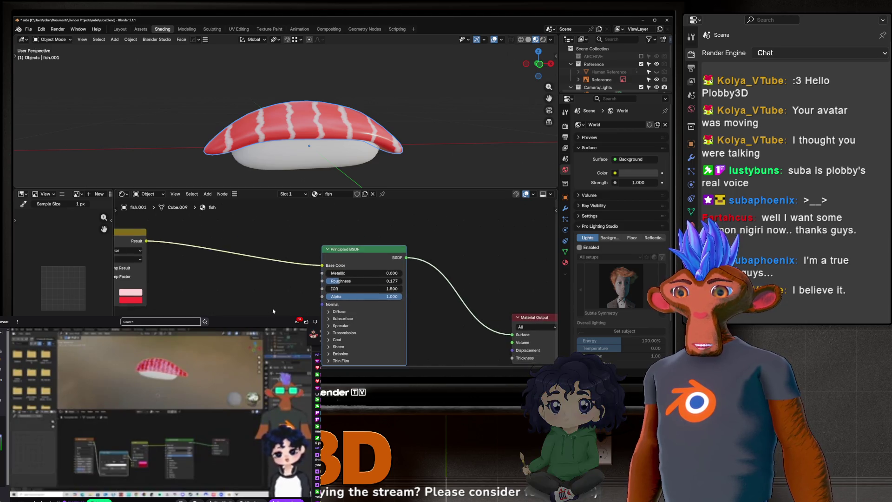
{"action": "scroll", "coordinate": [402, 339], "scroll_direction": "up", "scroll_amount": 2}
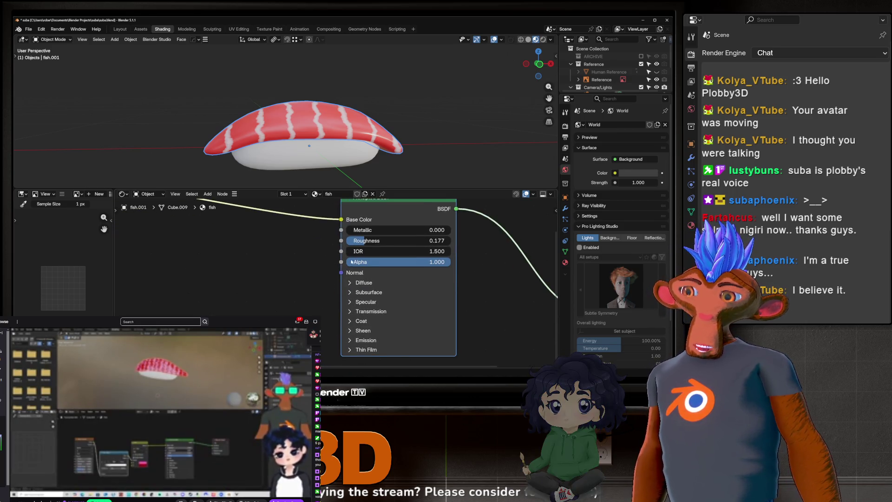
{"action": "scroll", "coordinate": [246, 279], "scroll_direction": "down", "scroll_amount": 1}
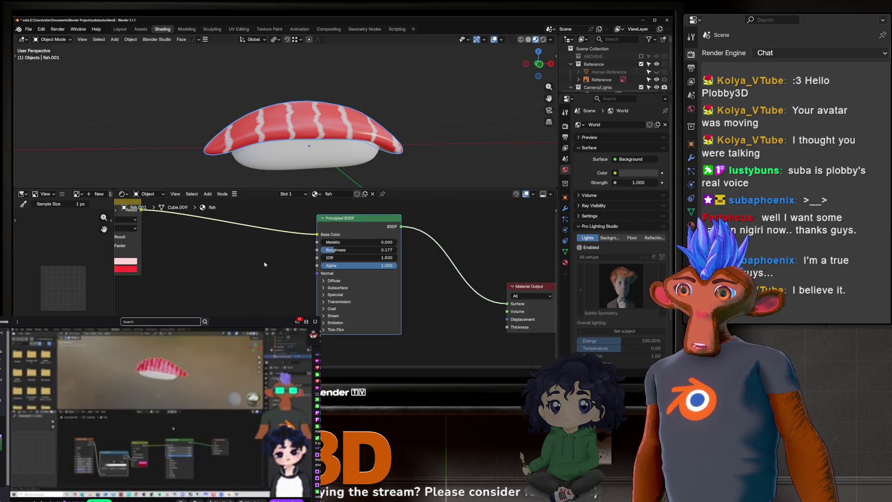
{"action": "middle_click_drag", "start_coordinate": [188, 280], "coordinate": [299, 279]}
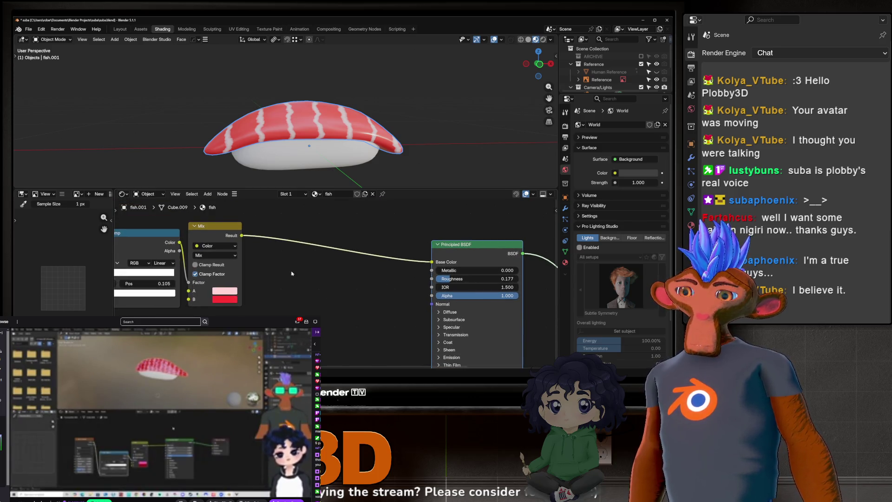
{"action": "scroll", "coordinate": [391, 293], "scroll_direction": "up", "scroll_amount": 2}
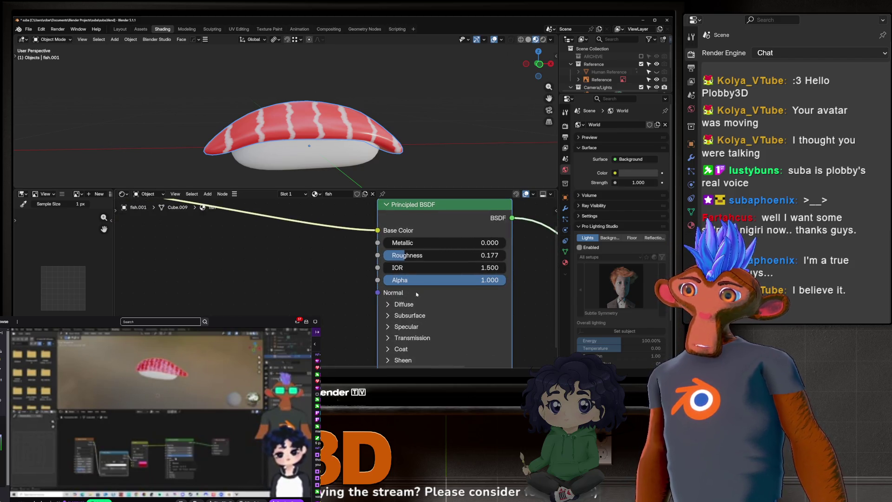
{"action": "scroll", "coordinate": [279, 280], "scroll_direction": "down", "scroll_amount": 1}
{"action": "scroll", "coordinate": [317, 278], "scroll_direction": "down", "scroll_amount": 1}
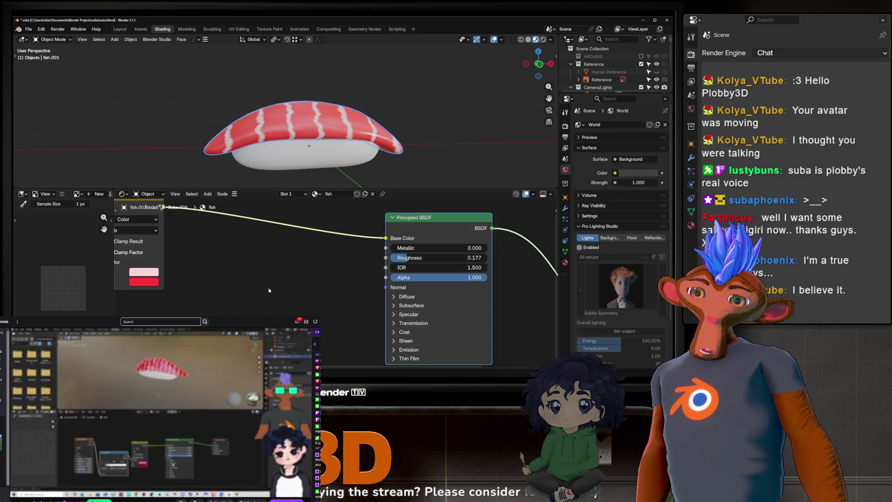
{"action": "key", "text": "shift+a"}
{"action": "type", "text": "bump"}
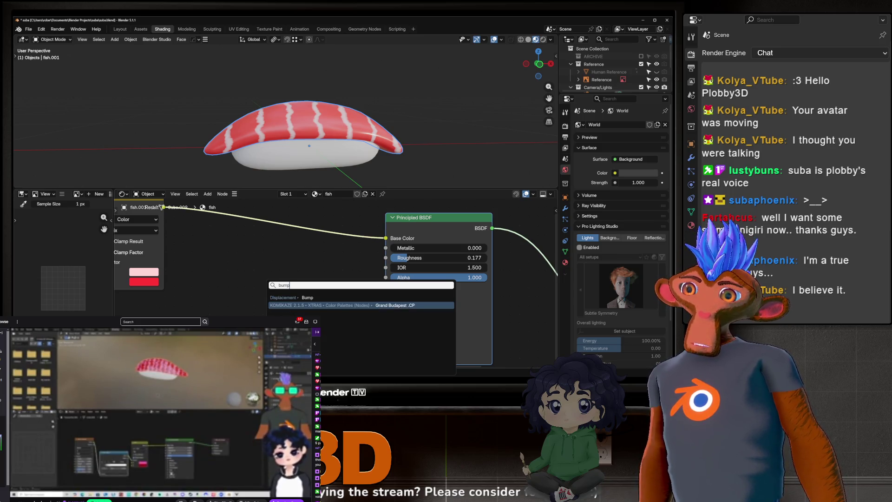
{"action": "key", "text": "Return"}
{"action": "scroll", "coordinate": [324, 282], "scroll_direction": "down", "scroll_amount": 2}
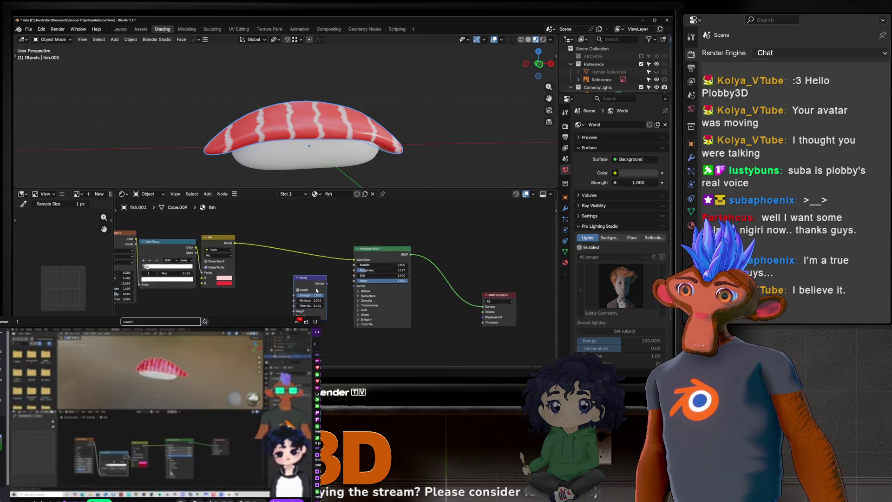
{"action": "scroll", "coordinate": [323, 282], "scroll_direction": "down", "scroll_amount": 2}
{"action": "scroll", "coordinate": [324, 282], "scroll_direction": "down", "scroll_amount": 1}
Toggle collapse on the texture nodes and lift the Color Ramp and Mix up to the right.
{"action": "left_click_drag", "start_coordinate": [150, 244], "coordinate": [270, 292]}
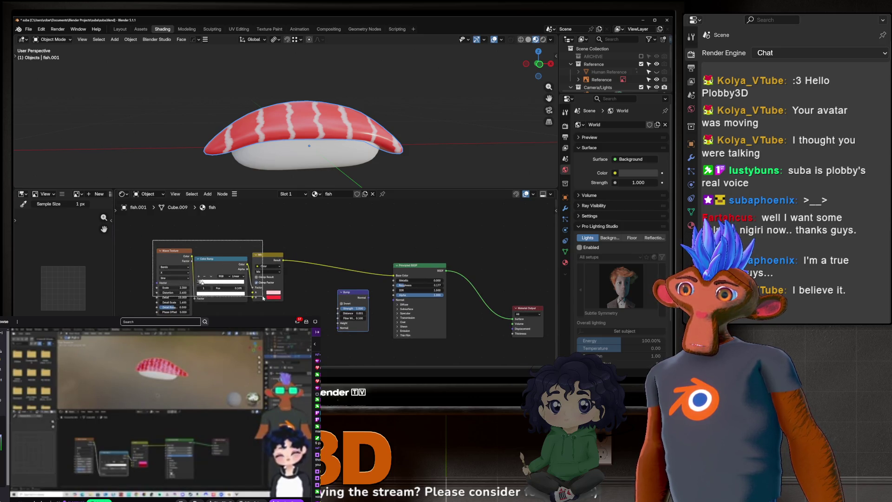
{"action": "key", "text": "h"}
{"action": "key", "text": "h"}
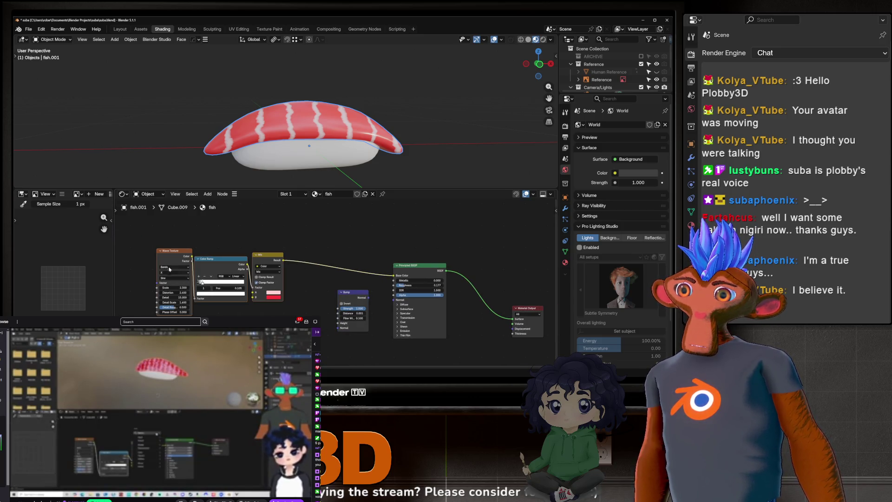
{"action": "scroll", "coordinate": [271, 285], "scroll_direction": "left", "scroll_amount": 2, "text": "ctrl"}
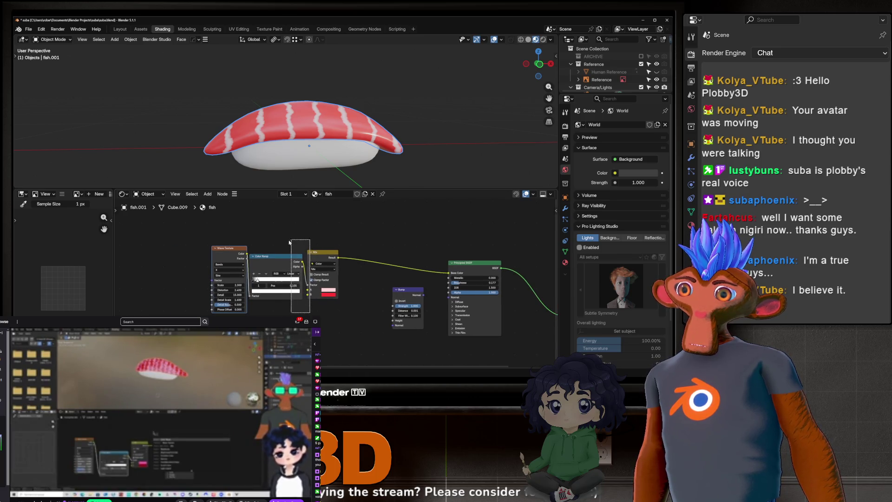
{"action": "left_click", "coordinate": [340, 256]}
{"action": "left_click_drag", "start_coordinate": [304, 270], "coordinate": [334, 241]}
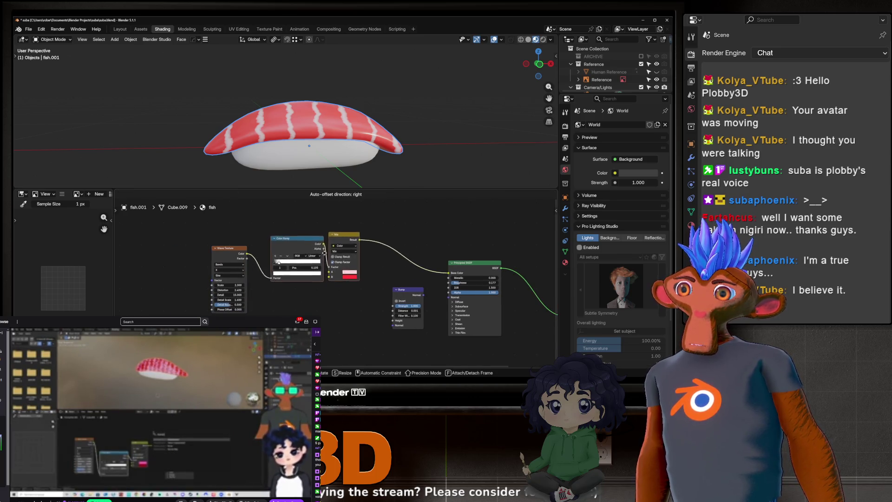
{"action": "middle_click_drag", "start_coordinate": [287, 296], "coordinate": [241, 287]}
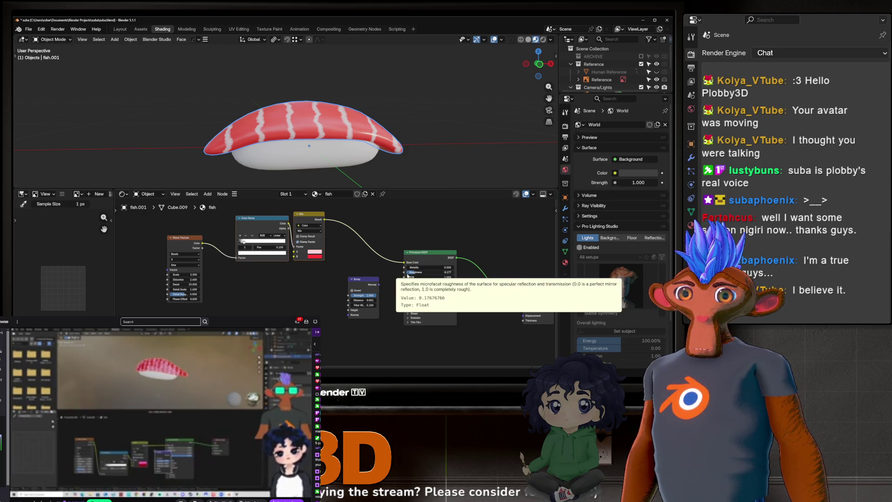
Slide the Bump node in beside the Principled BSDF, inspecting the striped salmon meanwhile.
{"action": "left_click_drag", "start_coordinate": [356, 283], "coordinate": [305, 296]}
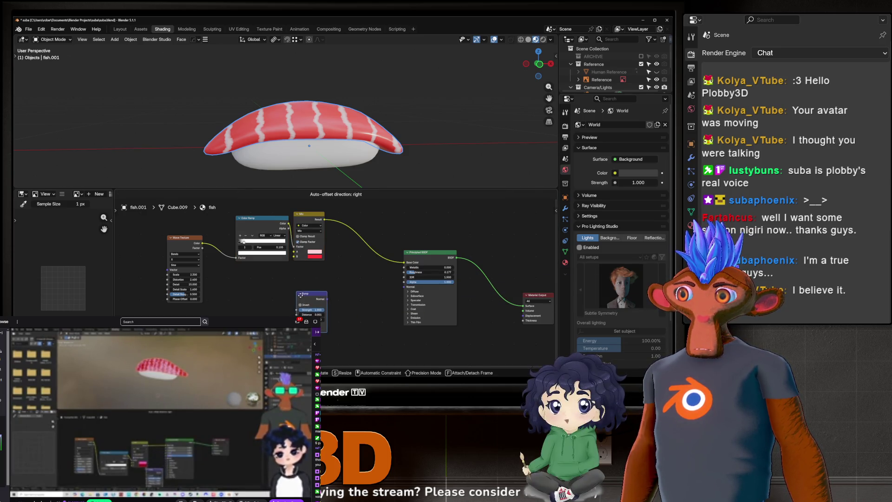
{"action": "scroll", "coordinate": [387, 309], "scroll_direction": "up", "scroll_amount": 2}
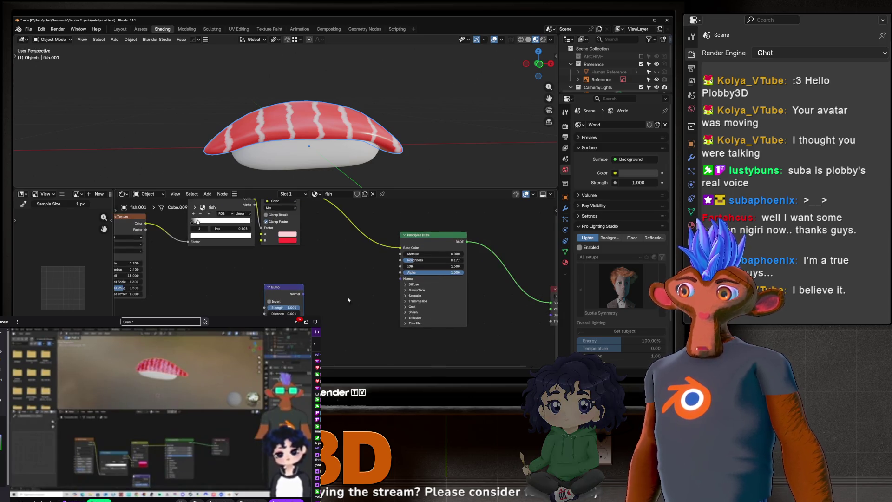
{"action": "scroll", "coordinate": [369, 303], "scroll_direction": "up", "scroll_amount": 1}
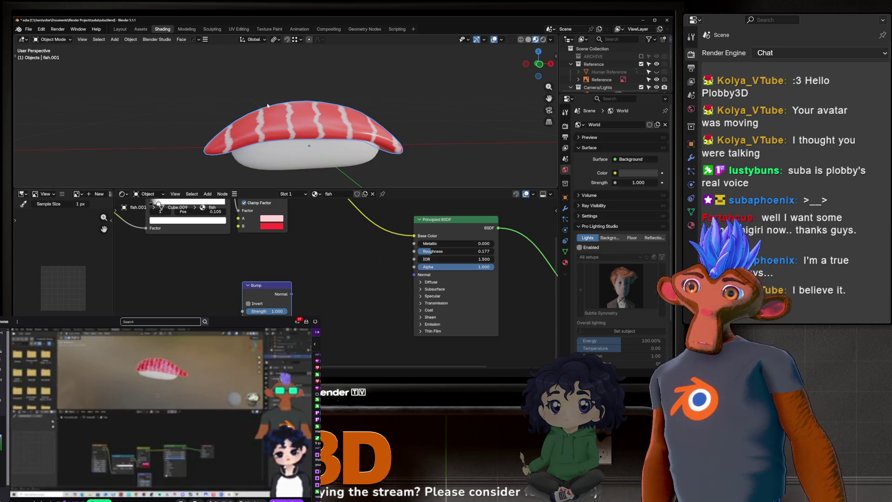
{"action": "scroll", "coordinate": [301, 126], "scroll_direction": "up", "scroll_amount": 2}
{"action": "scroll", "coordinate": [330, 142], "scroll_direction": "up", "scroll_amount": 2}
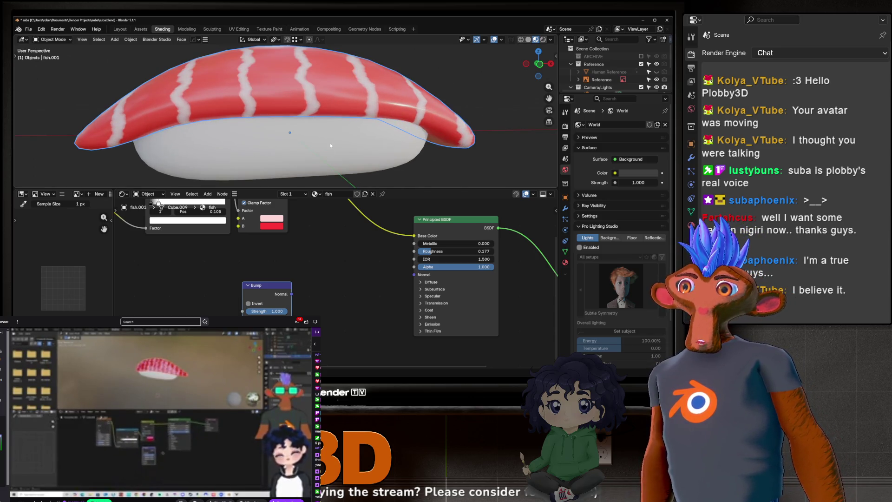
{"action": "mouse_move", "coordinate": [340, 131]}
{"action": "middle_mouse_down"}
{"action": "mouse_move", "coordinate": [315, 138]}
{"action": "mouse_move", "coordinate": [231, 106]}
{"action": "mouse_move", "coordinate": [308, 110]}
{"action": "middle_mouse_up"}
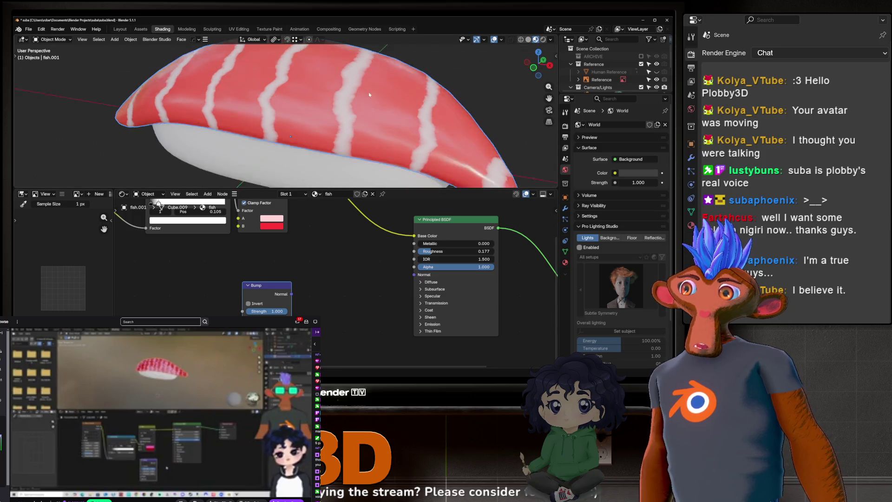
{"action": "scroll", "coordinate": [368, 92], "scroll_direction": "down", "scroll_amount": 4}
{"action": "middle_click_drag", "start_coordinate": [369, 92], "coordinate": [320, 123]}
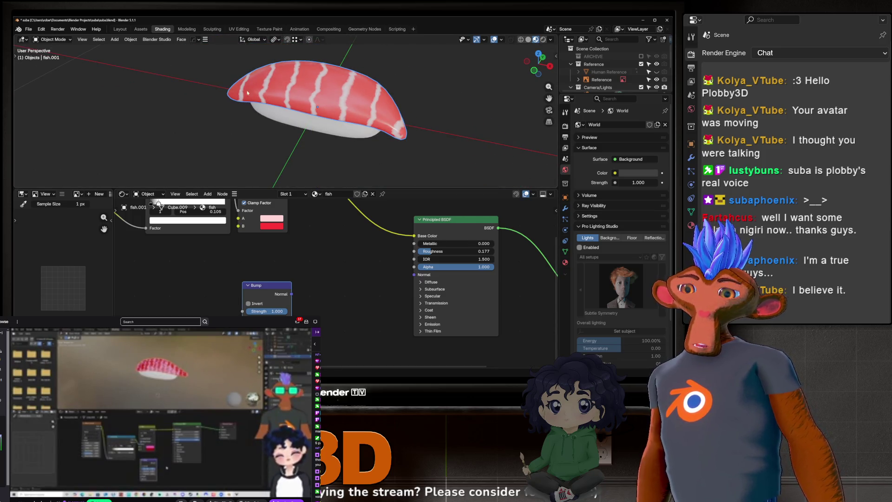
{"action": "scroll", "coordinate": [338, 84], "scroll_direction": "up", "scroll_amount": 4}
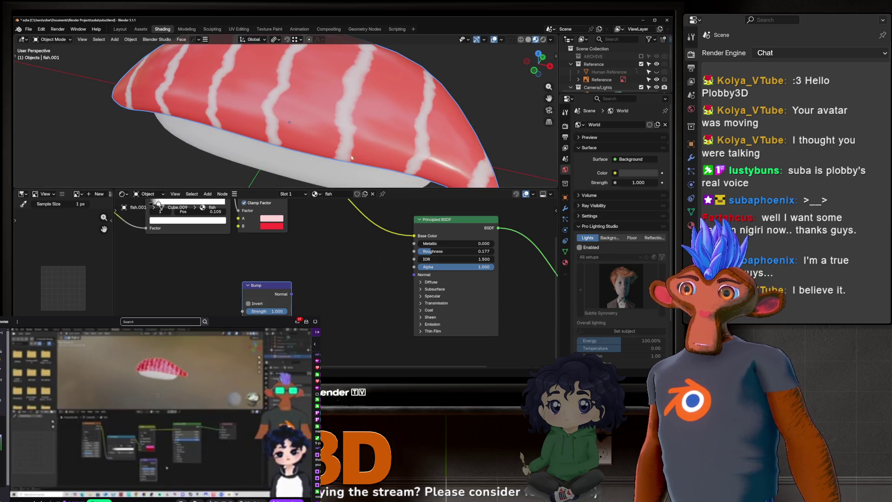
{"action": "middle_click_drag", "start_coordinate": [338, 84], "coordinate": [335, 114]}
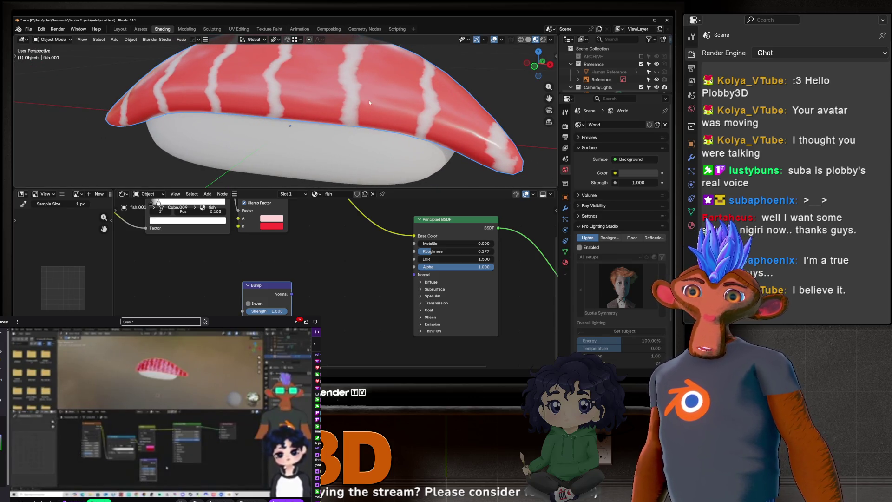
{"action": "scroll", "coordinate": [356, 66], "scroll_direction": "up", "scroll_amount": 2}
{"action": "middle_click_drag", "start_coordinate": [356, 66], "coordinate": [328, 120]}
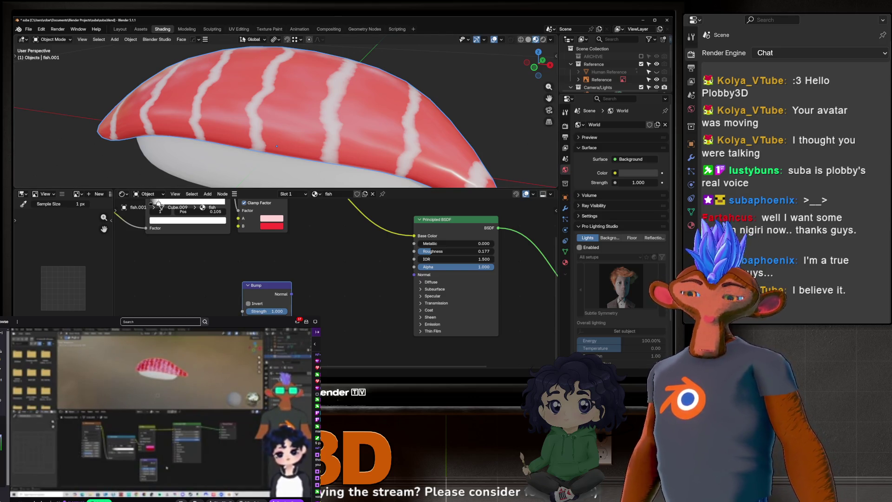
{"action": "scroll", "coordinate": [347, 116], "scroll_direction": "down", "scroll_amount": 3}
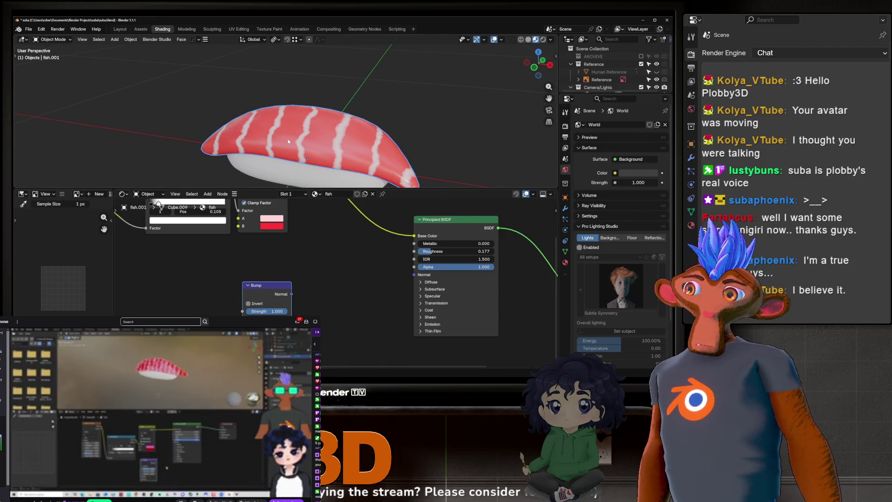
{"action": "middle_click_drag", "start_coordinate": [288, 141], "coordinate": [299, 117]}
{"action": "scroll", "coordinate": [299, 118], "scroll_direction": "up", "scroll_amount": 2}
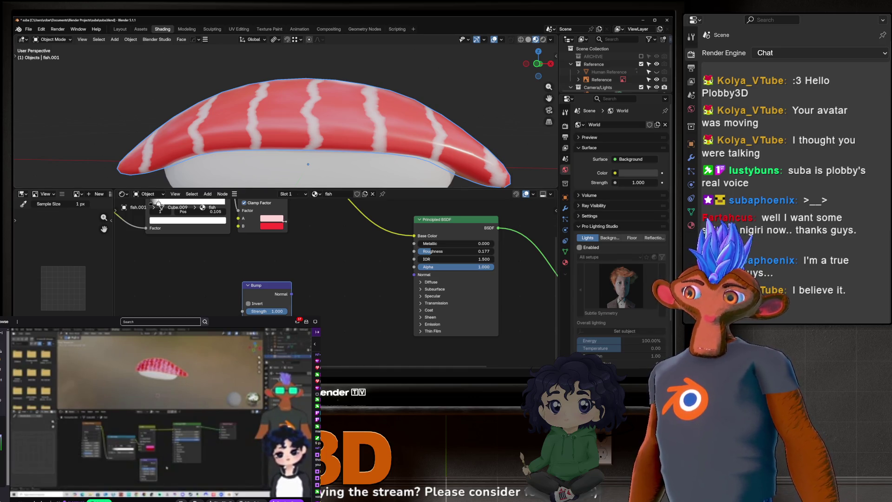
{"action": "left_click_drag", "start_coordinate": [267, 285], "coordinate": [314, 285]}
{"action": "scroll", "coordinate": [262, 271], "scroll_direction": "down", "scroll_amount": 1}
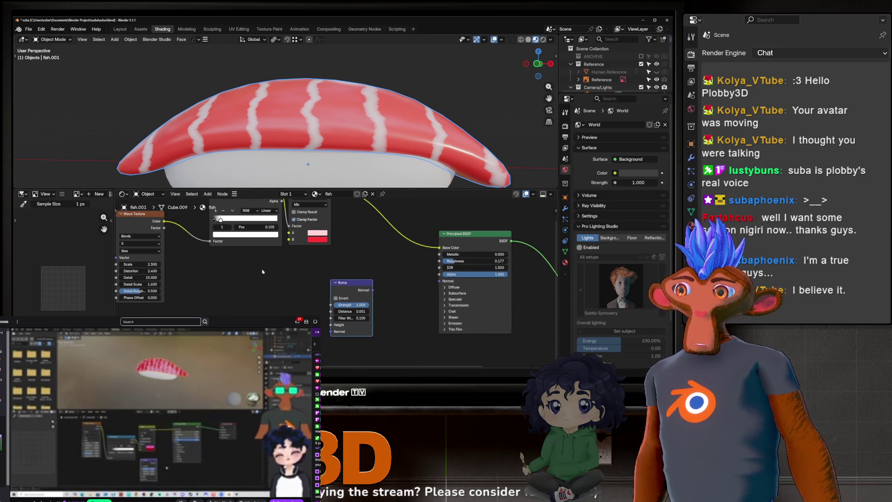
Preview the Wave Texture alone on the fish and orbit to check it.
{"action": "middle_click_drag", "start_coordinate": [279, 230], "coordinate": [310, 233]}
{"action": "left_click", "coordinate": [171, 265], "text": "ctrl+shift"}
{"action": "mouse_move", "coordinate": [300, 140]}
{"action": "middle_mouse_down"}
{"action": "mouse_move", "coordinate": [319, 150]}
{"action": "mouse_move", "coordinate": [361, 140]}
{"action": "middle_mouse_up"}
{"action": "middle_click_drag", "start_coordinate": [313, 143], "coordinate": [272, 156]}
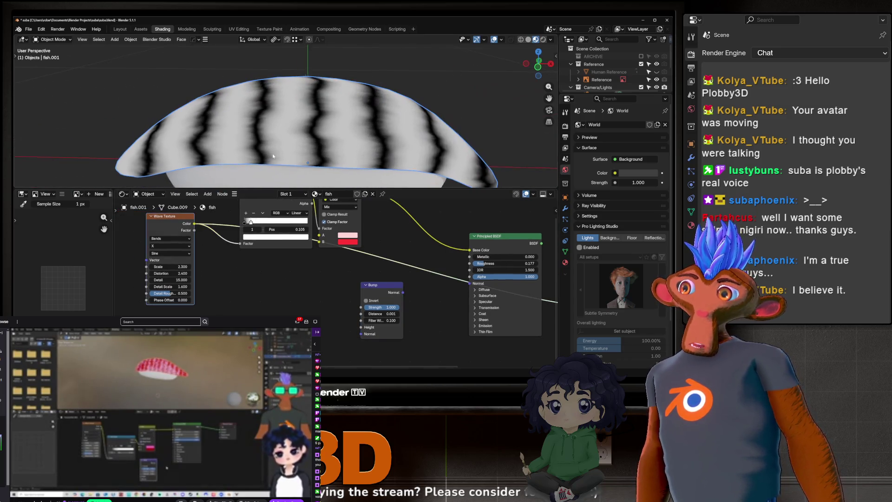
Link the Wave Texture colour to the Bump node's Height and restore the full salmon material preview.
{"action": "left_click_drag", "start_coordinate": [392, 304], "coordinate": [357, 294]}
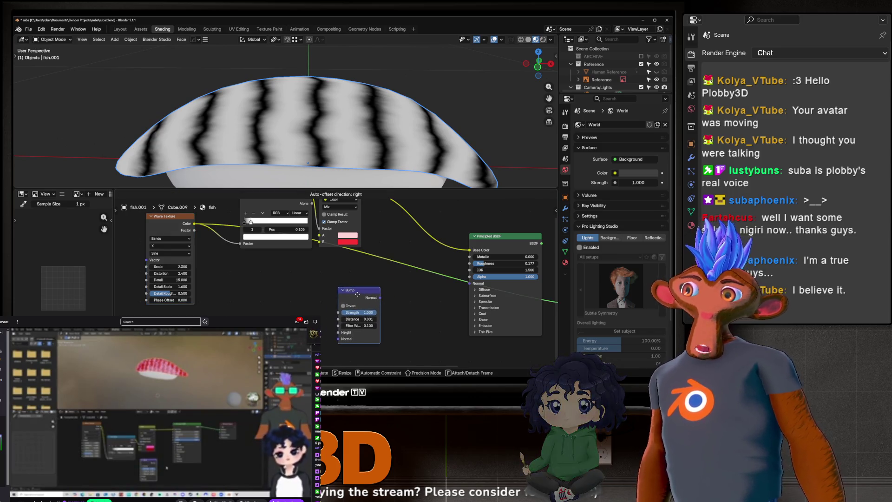
{"action": "scroll", "coordinate": [252, 123], "scroll_direction": "up", "scroll_amount": 3}
{"action": "scroll", "coordinate": [253, 123], "scroll_direction": "up", "scroll_amount": 1}
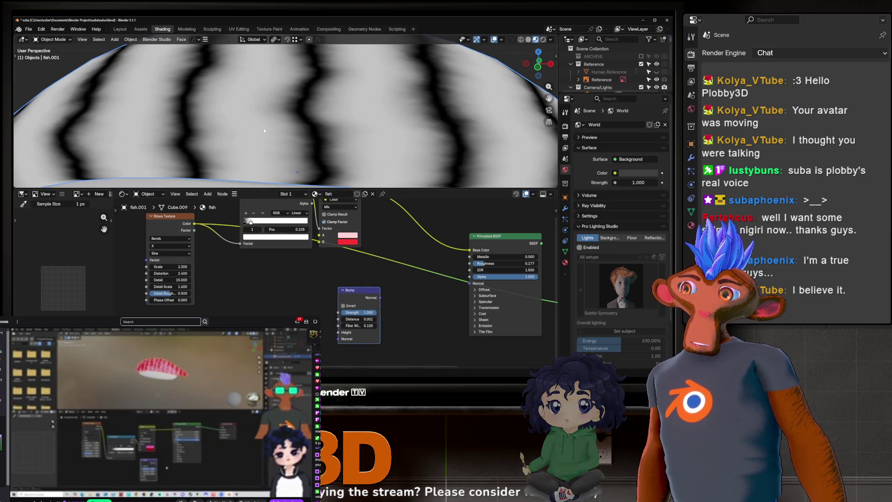
{"action": "scroll", "coordinate": [252, 122], "scroll_direction": "down", "scroll_amount": 2}
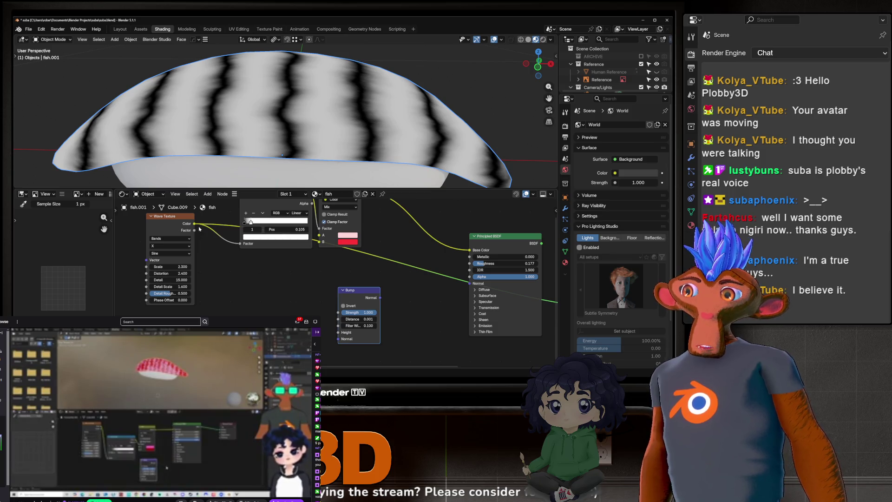
{"action": "left_click_drag", "start_coordinate": [174, 223], "coordinate": [215, 235]}
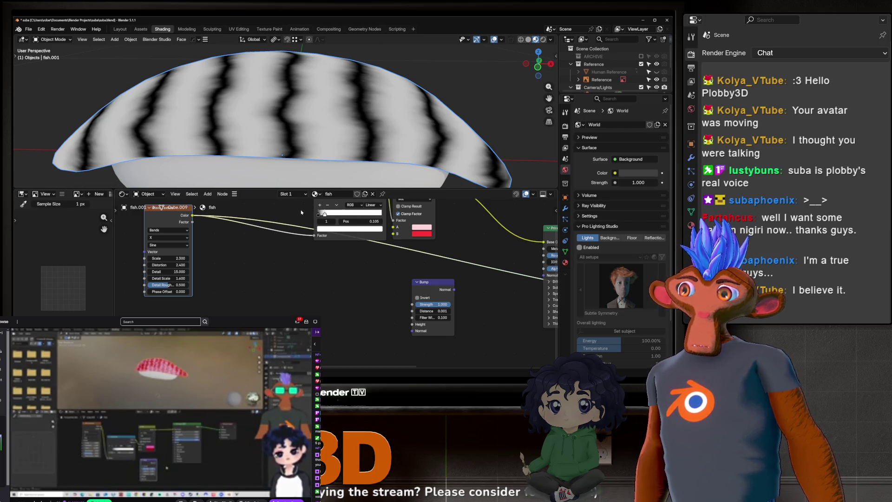
{"action": "scroll", "coordinate": [307, 224], "scroll_direction": "right", "scroll_amount": 1}
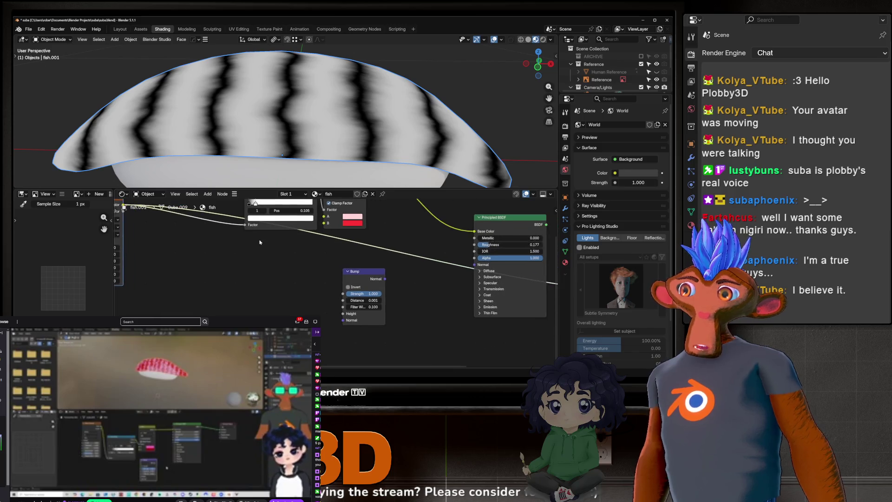
{"action": "scroll", "coordinate": [227, 224], "scroll_direction": "right", "scroll_amount": 1}
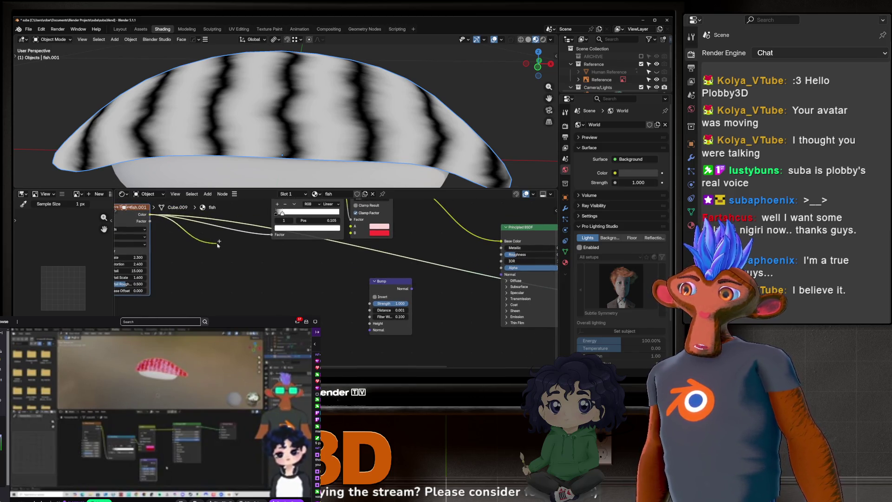
{"action": "left_click_drag", "start_coordinate": [218, 243], "coordinate": [369, 324]}
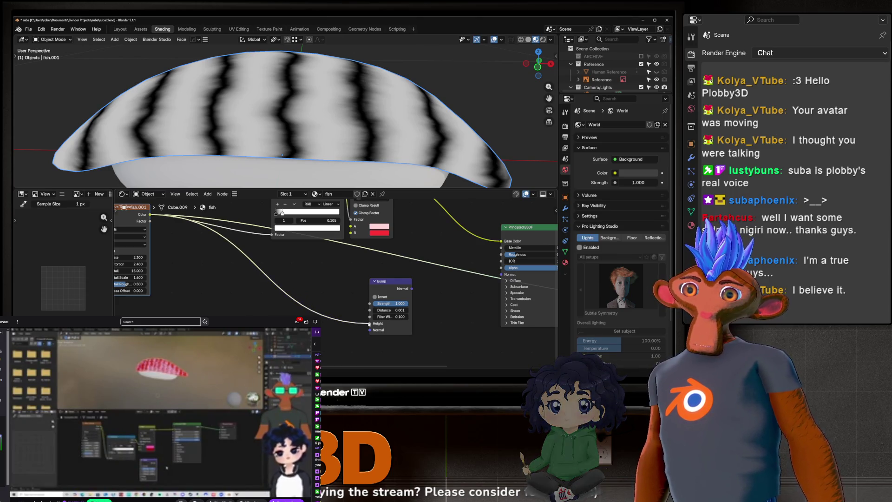
{"action": "scroll", "coordinate": [418, 279], "scroll_direction": "right", "scroll_amount": 2}
{"action": "scroll", "coordinate": [460, 235], "scroll_direction": "right", "scroll_amount": 2}
{"action": "left_click", "coordinate": [461, 235], "text": "ctrl+shift"}
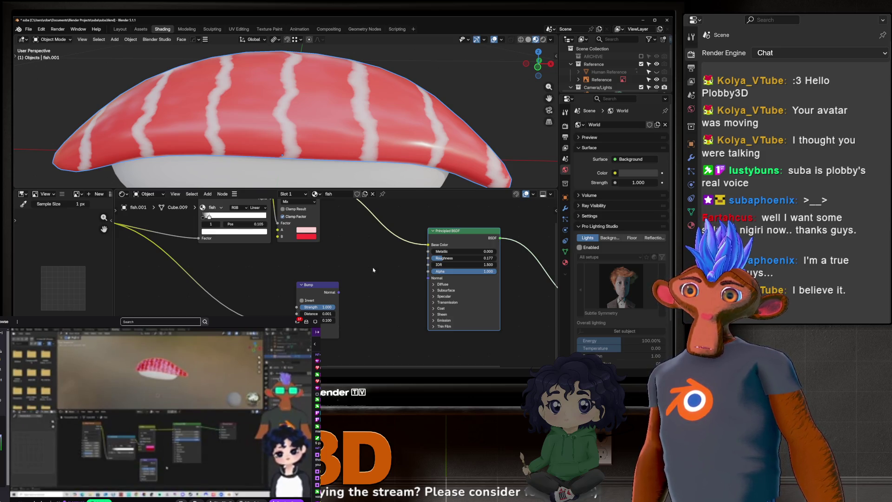
{"action": "scroll", "coordinate": [373, 270], "scroll_direction": "left", "scroll_amount": 3}
Connect the Bump Normal to the Principled BSDF Normal, giving the salmon raised wavy stripes.
{"action": "left_click_drag", "start_coordinate": [143, 236], "coordinate": [140, 240]}
{"action": "scroll", "coordinate": [424, 338], "scroll_direction": "right", "scroll_amount": 4, "text": "ctrl"}
{"action": "scroll", "coordinate": [439, 324], "scroll_direction": "right", "scroll_amount": 1, "text": "ctrl"}
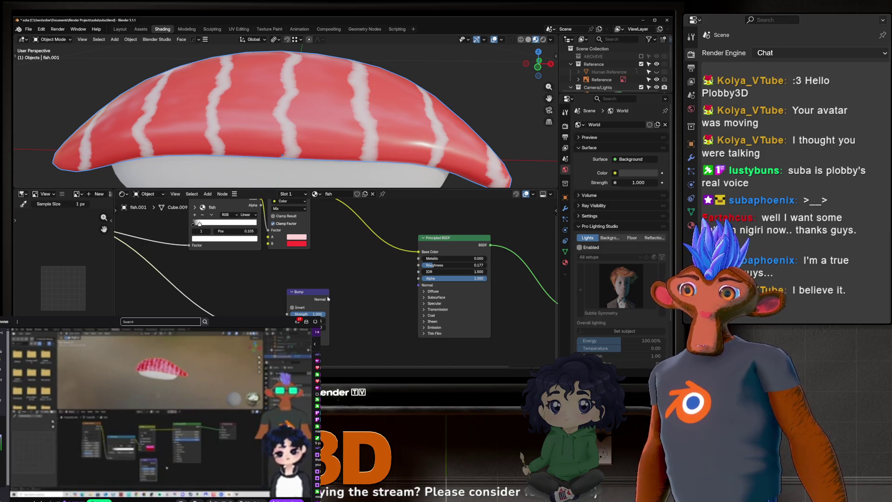
{"action": "left_click_drag", "start_coordinate": [328, 300], "coordinate": [405, 284]}
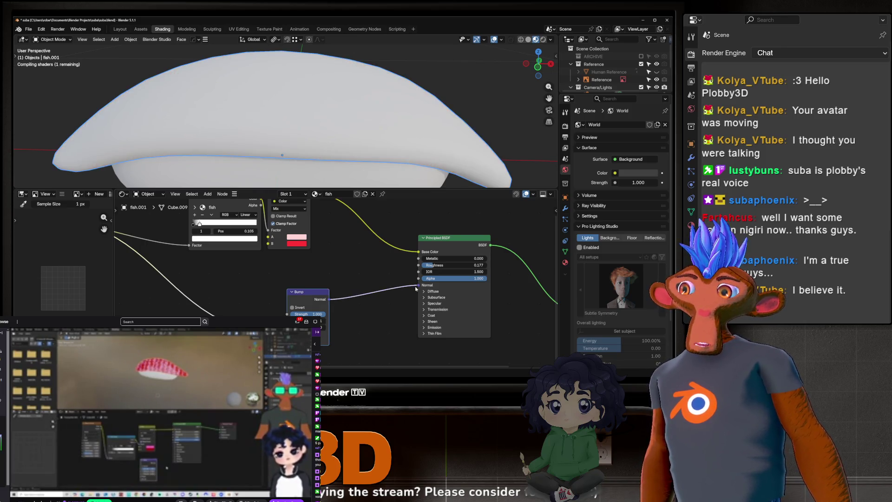
{"action": "middle_click_drag", "start_coordinate": [316, 181], "coordinate": [341, 284]}
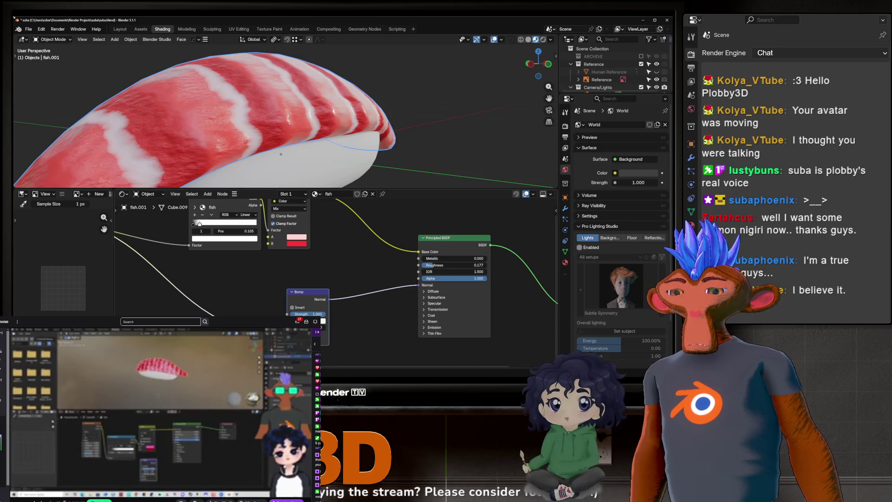
{"action": "middle_click_drag", "start_coordinate": [293, 118], "coordinate": [247, 118]}
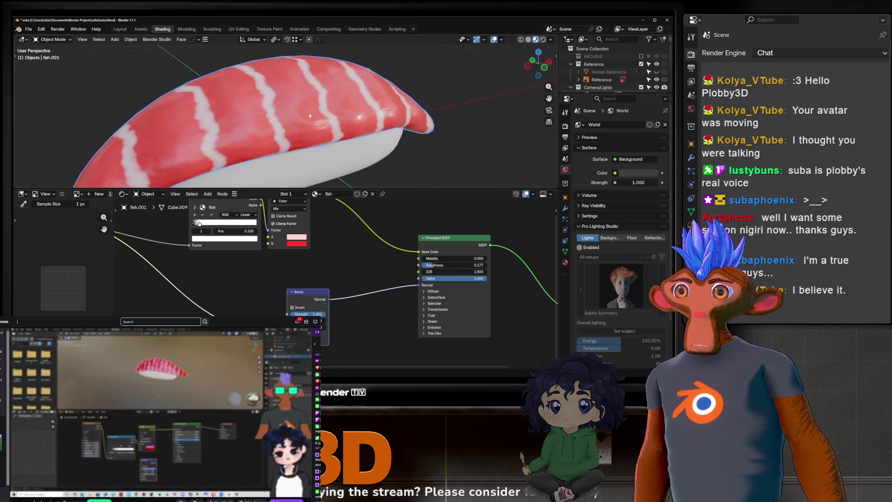
{"action": "scroll", "coordinate": [286, 108], "scroll_direction": "up", "scroll_amount": 2}
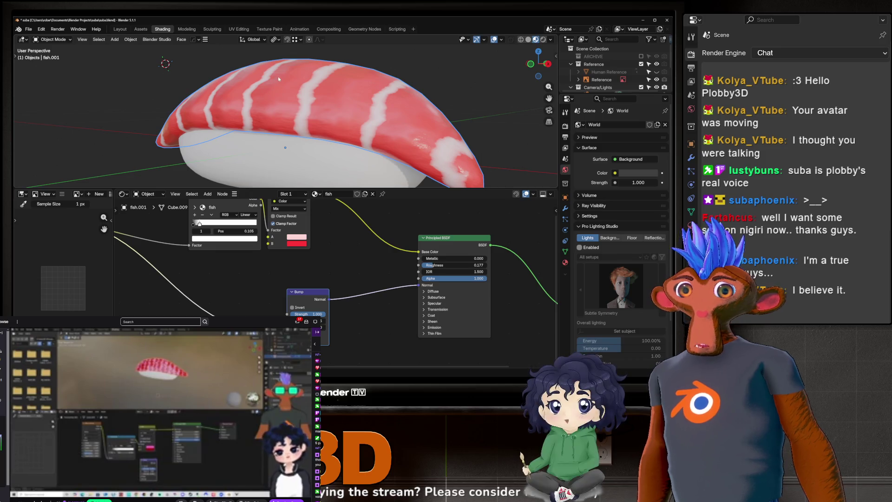
{"action": "scroll", "coordinate": [284, 112], "scroll_direction": "up", "scroll_amount": 2}
{"action": "mouse_move", "coordinate": [290, 116]}
{"action": "middle_mouse_down"}
{"action": "mouse_move", "coordinate": [379, 139]}
{"action": "mouse_move", "coordinate": [363, 167]}
{"action": "mouse_move", "coordinate": [252, 120]}
{"action": "mouse_move", "coordinate": [305, 135]}
{"action": "mouse_move", "coordinate": [292, 160]}
{"action": "middle_mouse_up"}
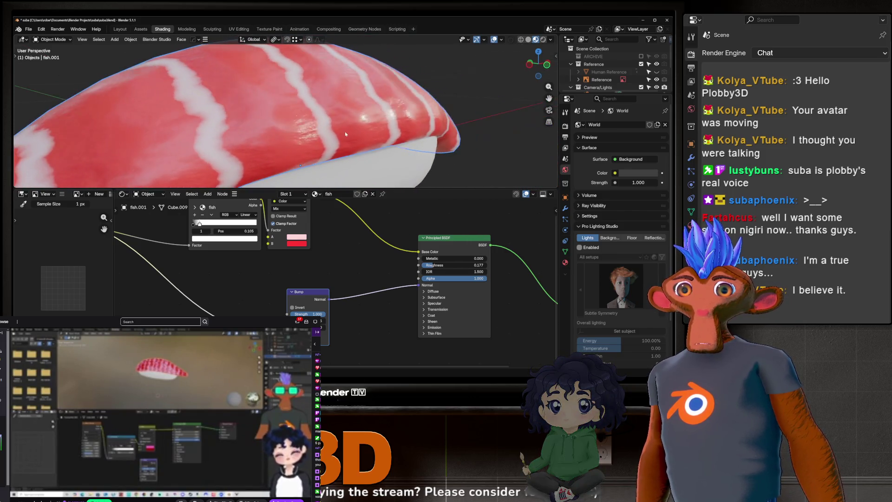
{"action": "scroll", "coordinate": [283, 254], "scroll_direction": "down", "scroll_amount": 2}
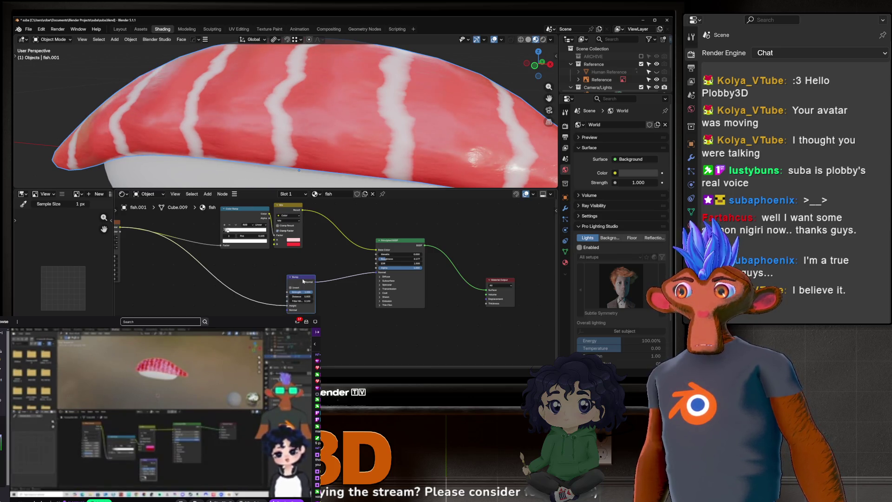
Enable Invert on the Bump node and inspect the flipped relief on the fish.
{"action": "middle_click_drag", "start_coordinate": [307, 139], "coordinate": [287, 150]}
{"action": "scroll", "coordinate": [232, 103], "scroll_direction": "up", "scroll_amount": 2}
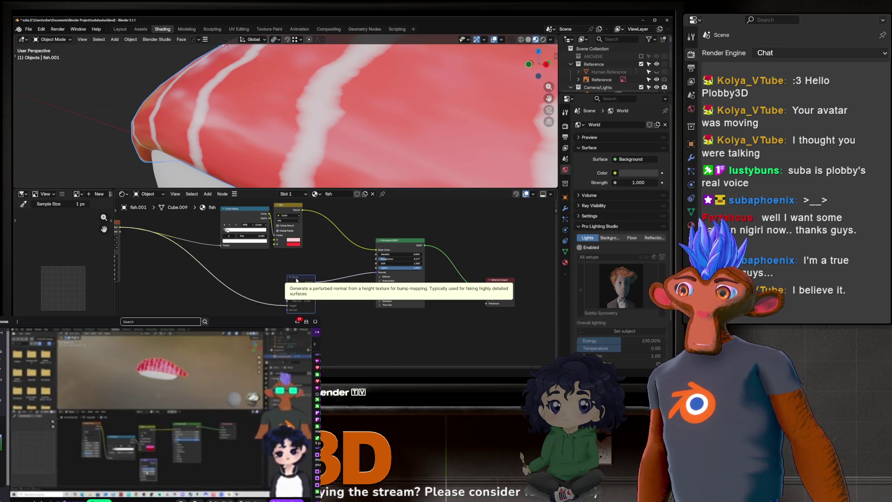
{"action": "scroll", "coordinate": [292, 97], "scroll_direction": "down", "scroll_amount": 3}
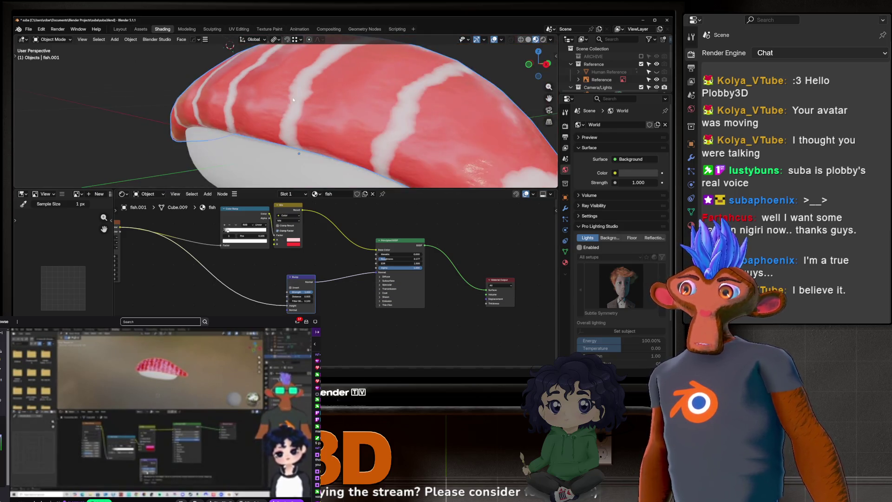
{"action": "scroll", "coordinate": [281, 106], "scroll_direction": "down", "scroll_amount": 2}
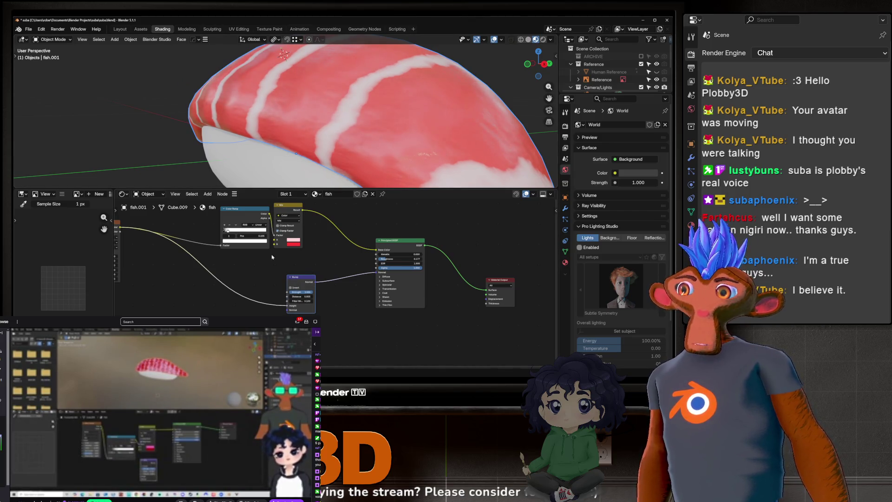
{"action": "left_click", "coordinate": [290, 287]}
{"action": "left_click", "coordinate": [291, 288]}
{"action": "scroll", "coordinate": [328, 312], "scroll_direction": "up", "scroll_amount": 1}
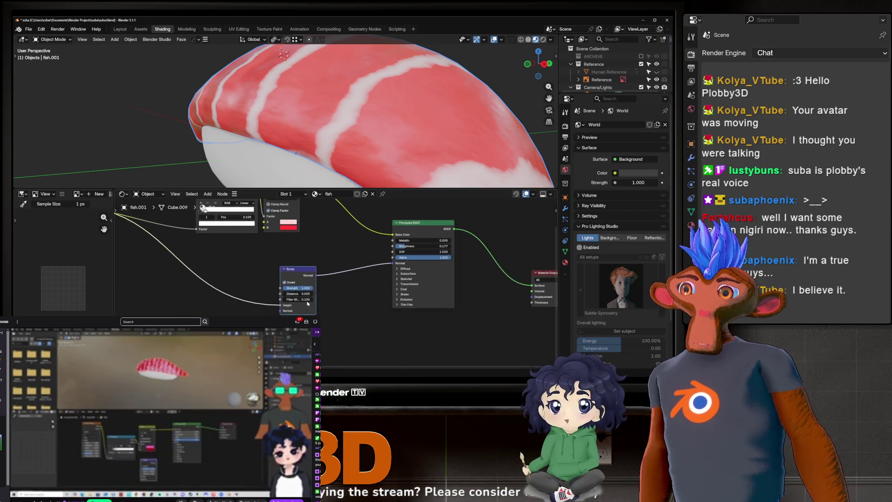
{"action": "middle_click_drag", "start_coordinate": [376, 167], "coordinate": [430, 143]}
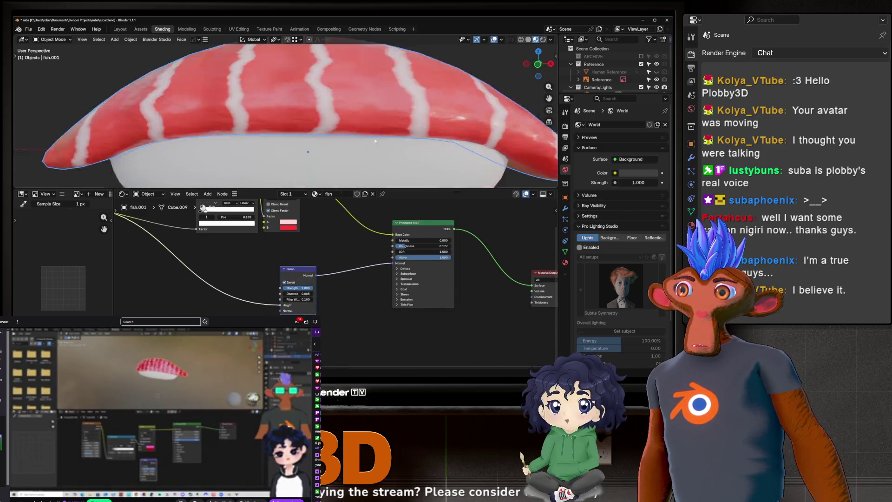
{"action": "mouse_move", "coordinate": [351, 137]}
{"action": "middle_mouse_down"}
{"action": "mouse_move", "coordinate": [341, 110]}
{"action": "mouse_move", "coordinate": [320, 153]}
{"action": "mouse_move", "coordinate": [297, 95]}
{"action": "mouse_move", "coordinate": [388, 102]}
{"action": "mouse_move", "coordinate": [402, 123]}
{"action": "middle_mouse_up"}
{"action": "scroll", "coordinate": [342, 109], "scroll_direction": "up", "scroll_amount": 2}
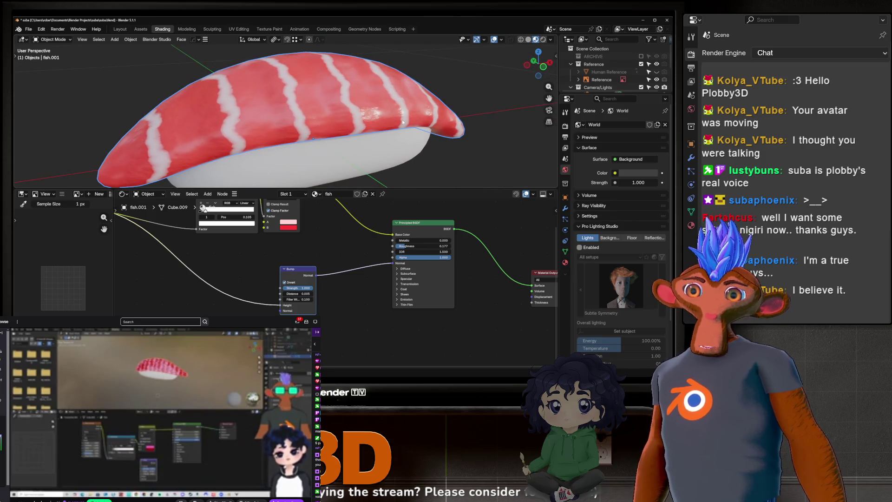
{"action": "mouse_move", "coordinate": [323, 132]}
{"action": "middle_mouse_down"}
{"action": "mouse_move", "coordinate": [301, 126]}
{"action": "mouse_move", "coordinate": [300, 139]}
{"action": "middle_mouse_up"}
Rearrange the Wave Texture and Color Ramp nodes and feed Color Ramp Color into Bump Height.
{"action": "middle_click_drag", "start_coordinate": [175, 265], "coordinate": [404, 281]}
{"action": "left_click_drag", "start_coordinate": [266, 216], "coordinate": [260, 218]}
{"action": "scroll", "coordinate": [419, 253], "scroll_direction": "up", "scroll_amount": 4}
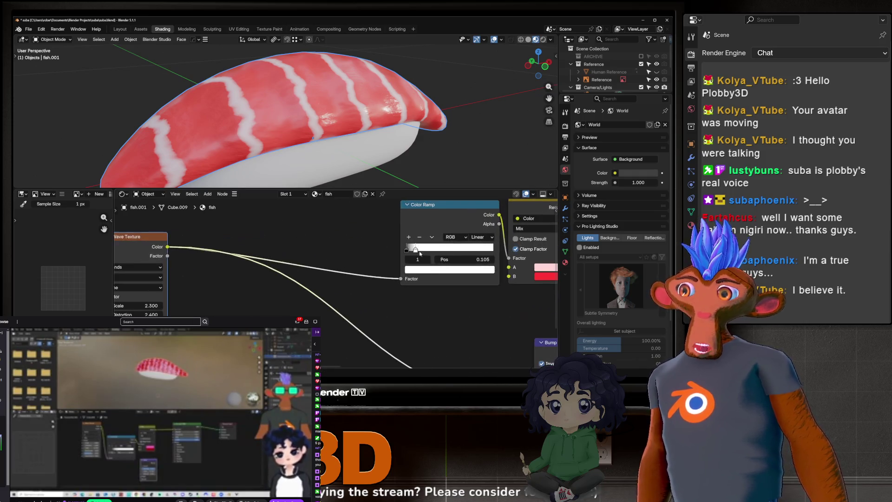
{"action": "scroll", "coordinate": [400, 244], "scroll_direction": "down", "scroll_amount": 1}
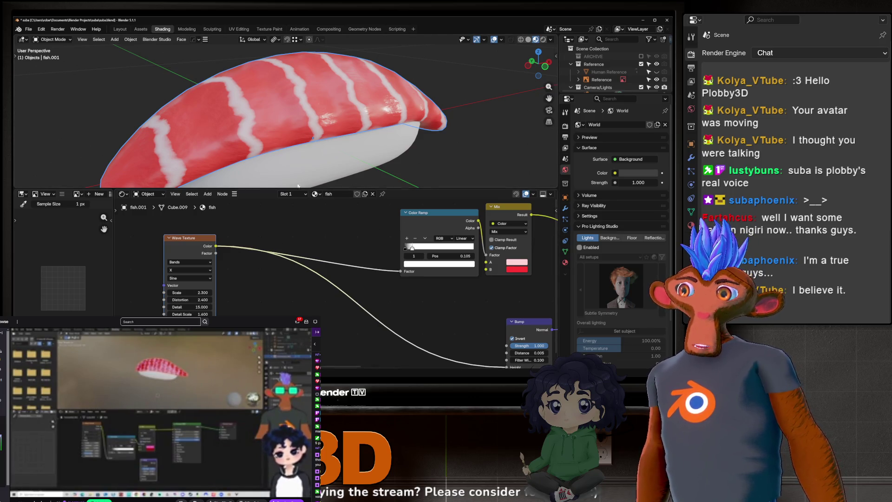
{"action": "middle_click_drag", "start_coordinate": [390, 247], "coordinate": [288, 226]}
{"action": "mouse_move", "coordinate": [381, 206]}
{"action": "left_mouse_down"}
{"action": "mouse_move", "coordinate": [336, 209]}
{"action": "mouse_move", "coordinate": [403, 346]}
{"action": "left_mouse_up"}
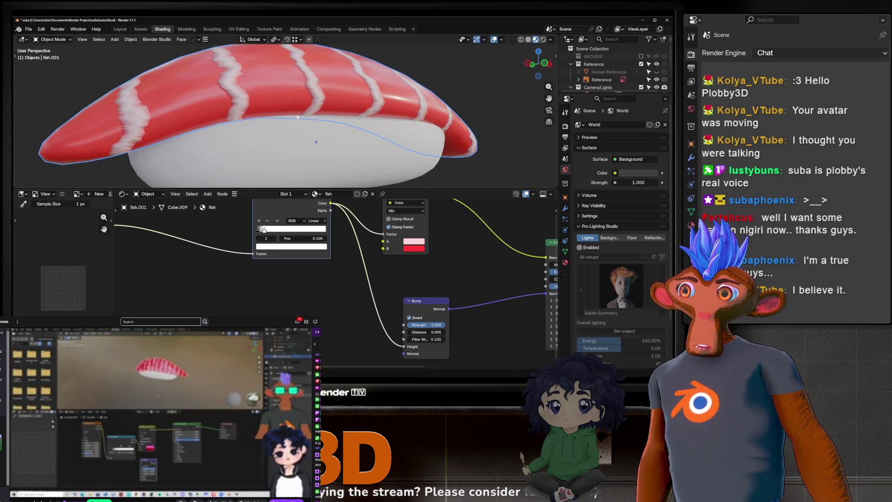
Undo the Color Ramp link so the Wave Texture drives Bump Height again.
{"action": "key", "text": "ctrl+z"}
{"action": "middle_click_drag", "start_coordinate": [358, 324], "coordinate": [256, 277]}
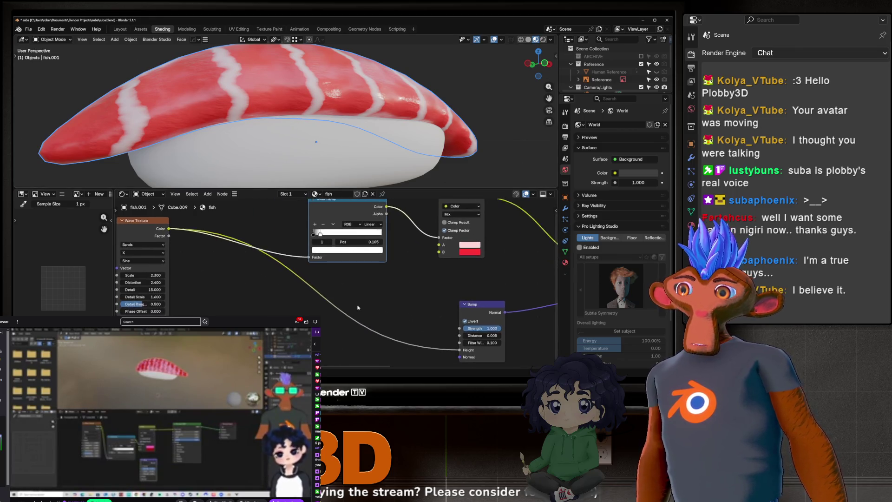
{"action": "scroll", "coordinate": [330, 91], "scroll_direction": "up", "scroll_amount": 3}
{"action": "scroll", "coordinate": [331, 91], "scroll_direction": "up", "scroll_amount": 2}
{"action": "mouse_move", "coordinate": [332, 92]}
{"action": "middle_mouse_down"}
{"action": "mouse_move", "coordinate": [357, 146]}
{"action": "mouse_move", "coordinate": [282, 76]}
{"action": "mouse_move", "coordinate": [252, 60]}
{"action": "middle_mouse_up"}
{"action": "scroll", "coordinate": [356, 146], "scroll_direction": "up", "scroll_amount": 2}
{"action": "scroll", "coordinate": [355, 146], "scroll_direction": "down", "scroll_amount": 4}
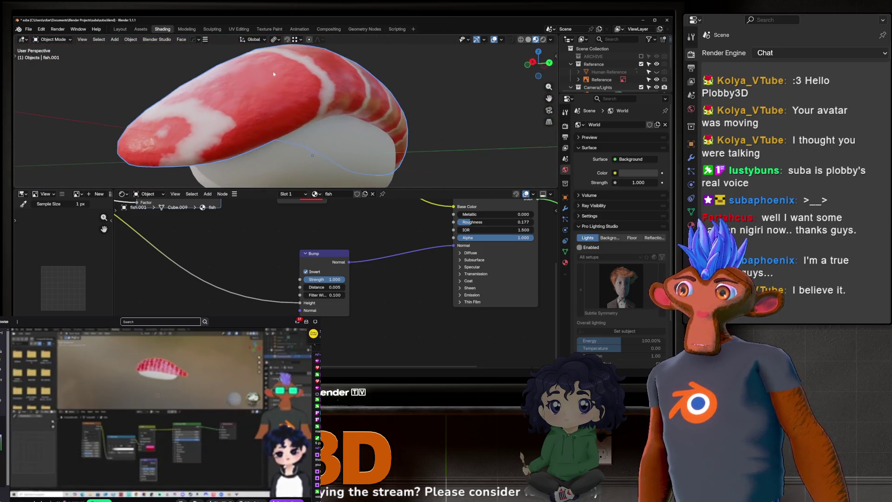
{"action": "scroll", "coordinate": [251, 61], "scroll_direction": "up", "scroll_amount": 2}
{"action": "scroll", "coordinate": [251, 61], "scroll_direction": "up", "scroll_amount": 2}
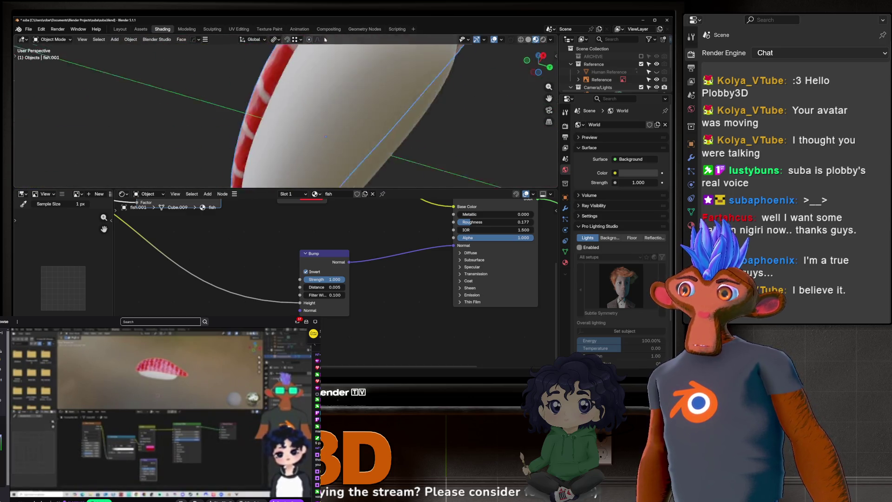
{"action": "mouse_move", "coordinate": [251, 60]}
{"action": "middle_mouse_down"}
{"action": "mouse_move", "coordinate": [275, 147]}
{"action": "mouse_move", "coordinate": [360, 105]}
{"action": "mouse_move", "coordinate": [318, 212]}
{"action": "middle_mouse_up"}
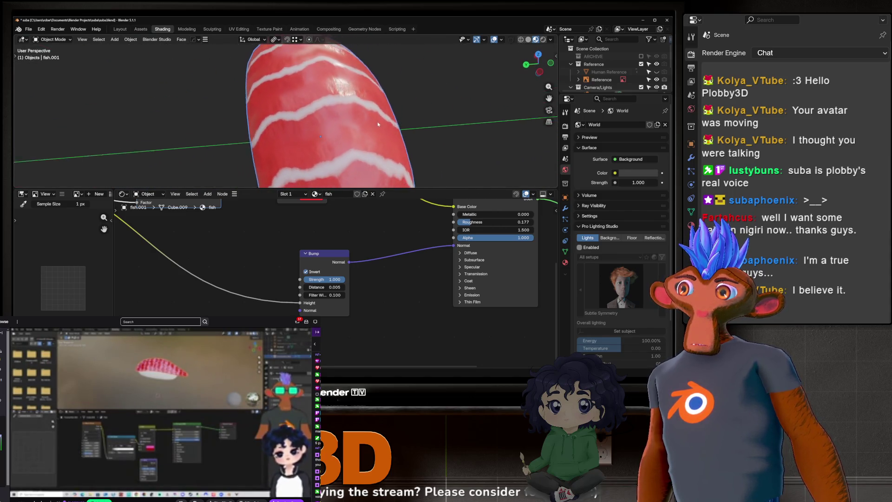
Mute and unmute the Bump node to compare shading, leaving it enabled.
{"action": "key", "text": "m"}
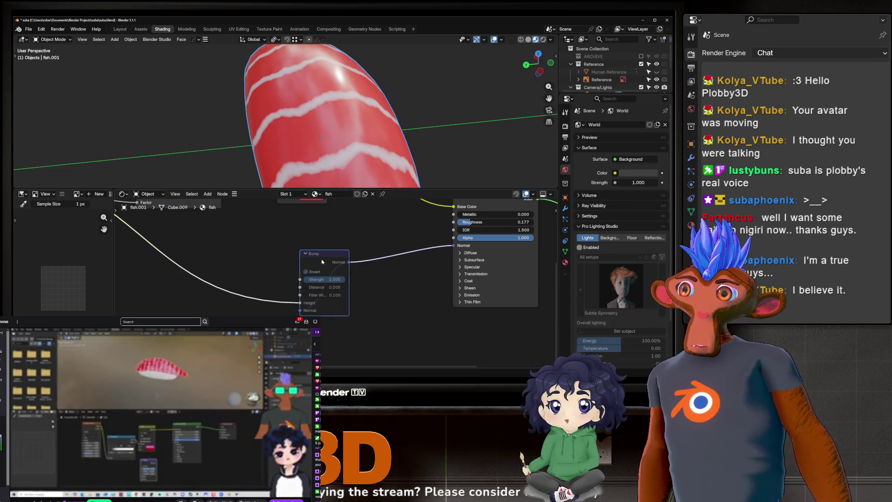
{"action": "middle_click_drag", "start_coordinate": [332, 145], "coordinate": [317, 164]}
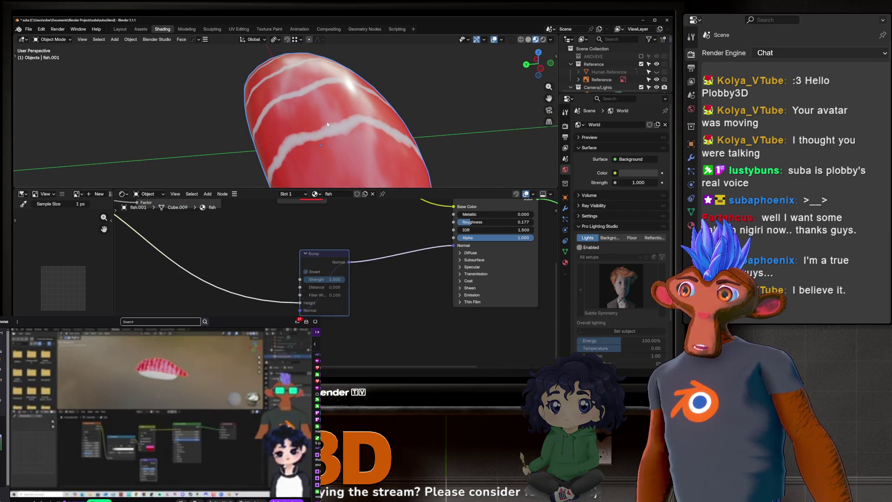
{"action": "key", "text": "m"}
{"action": "key", "text": "m"}
{"action": "key", "text": "m"}
{"action": "key", "text": "m"}
{"action": "key", "text": "m"}
{"action": "key", "text": "m"}
{"action": "key", "text": "m"}
{"action": "key", "text": "m"}
{"action": "key", "text": "m"}
{"action": "key", "text": "m"}
{"action": "key", "text": "m"}
{"action": "key", "text": "m"}
{"action": "key", "text": "m"}
{"action": "key", "text": "m"}
{"action": "key", "text": "m"}
{"action": "key", "text": "m"}
{"action": "key", "text": "m"}
{"action": "key", "text": "m"}
{"action": "key", "text": "m"}
{"action": "key", "text": "m"}
{"action": "key", "text": "m"}
{"action": "key", "text": "m"}
{"action": "key", "text": "m"}
{"action": "key", "text": "m"}
{"action": "key", "text": "m"}
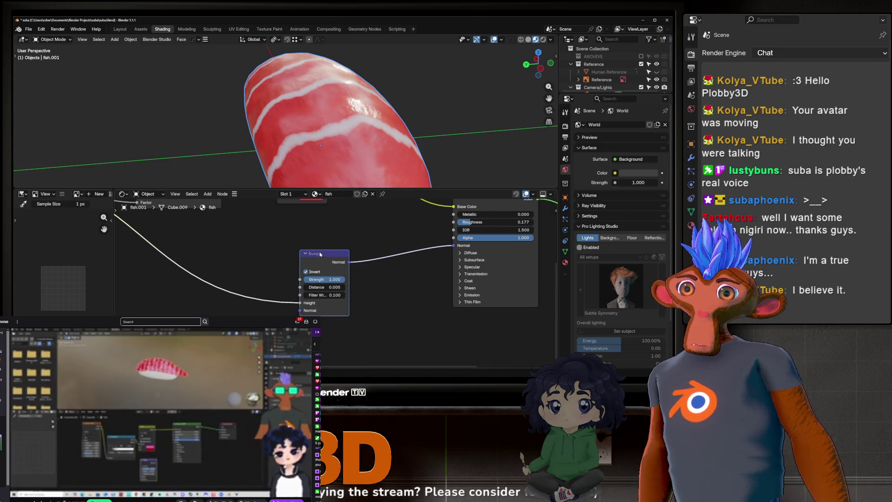
{"action": "scroll", "coordinate": [188, 253], "scroll_direction": "down", "scroll_amount": 2}
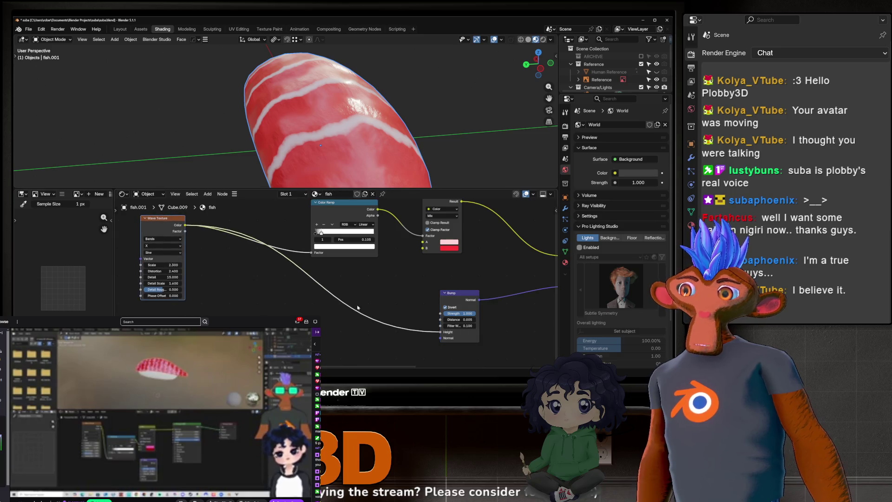
Move the Wave Texture node up and left to tidy the shader layout.
{"action": "middle_click_drag", "start_coordinate": [279, 292], "coordinate": [334, 337]}
{"action": "scroll", "coordinate": [279, 307], "scroll_direction": "up", "scroll_amount": 2}
{"action": "scroll", "coordinate": [224, 286], "scroll_direction": "up", "scroll_amount": 2}
{"action": "scroll", "coordinate": [195, 275], "scroll_direction": "up", "scroll_amount": 2}
{"action": "left_click_drag", "start_coordinate": [188, 271], "coordinate": [195, 276]}
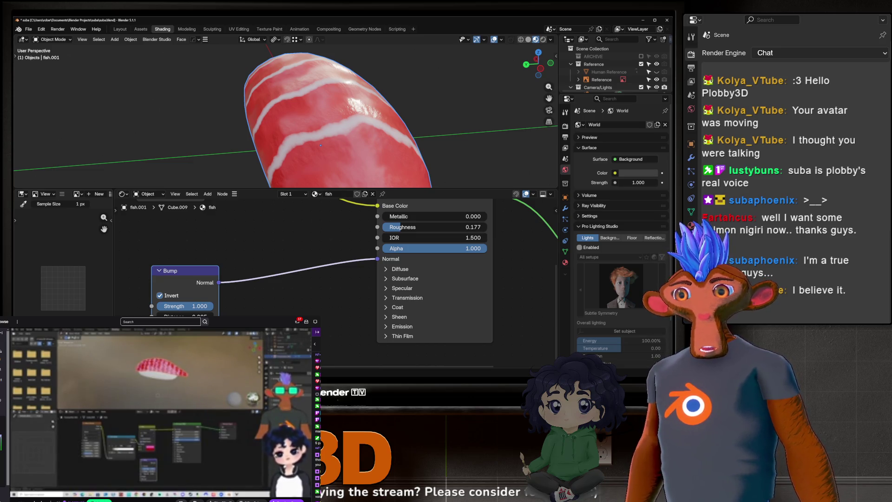
{"action": "middle_click_drag", "start_coordinate": [279, 293], "coordinate": [501, 271]}
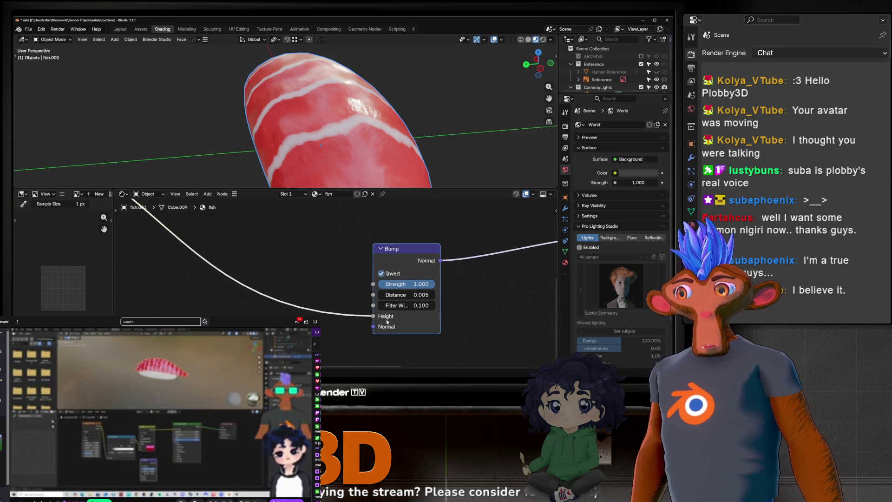
{"action": "middle_click_drag", "start_coordinate": [271, 272], "coordinate": [367, 333]}
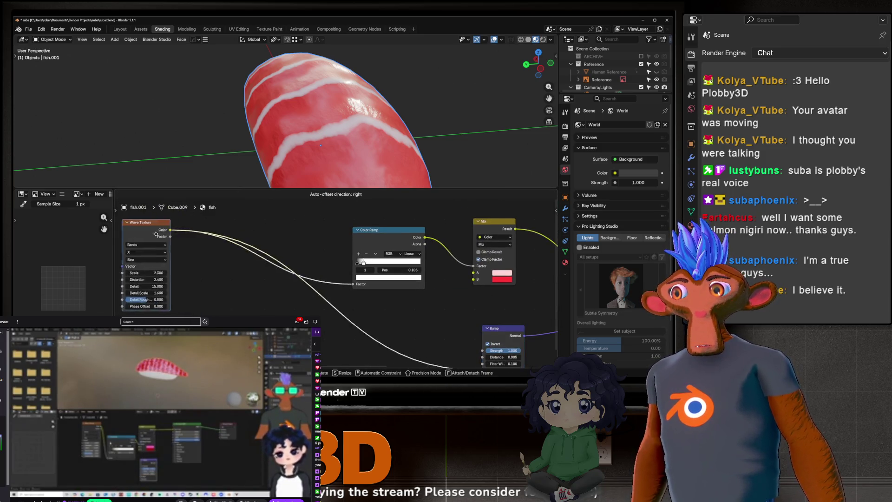
{"action": "mouse_move", "coordinate": [199, 267]}
{"action": "left_mouse_down"}
{"action": "mouse_move", "coordinate": [171, 233]}
{"action": "mouse_move", "coordinate": [461, 346]}
{"action": "mouse_move", "coordinate": [458, 317]}
{"action": "left_mouse_up"}
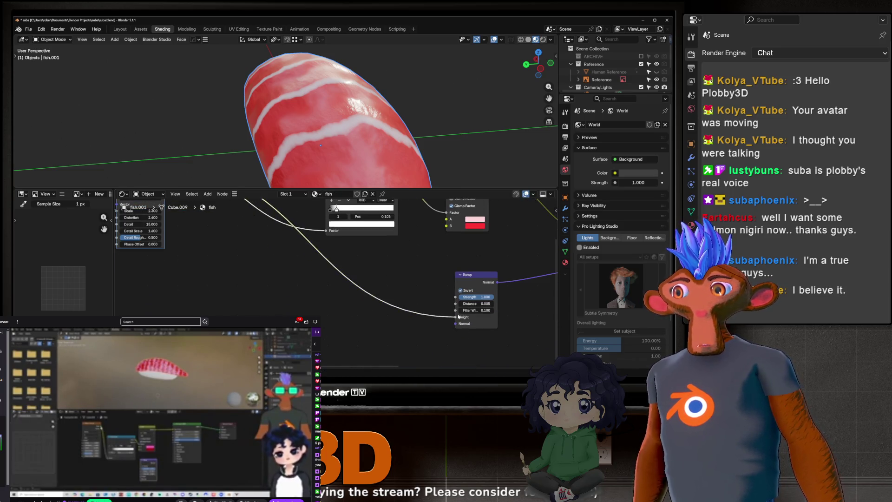
{"action": "middle_click_drag", "start_coordinate": [428, 323], "coordinate": [293, 330]}
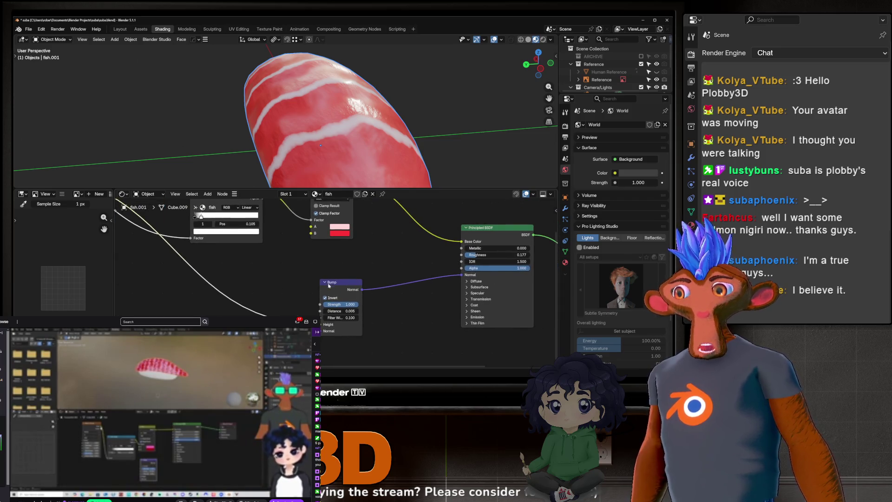
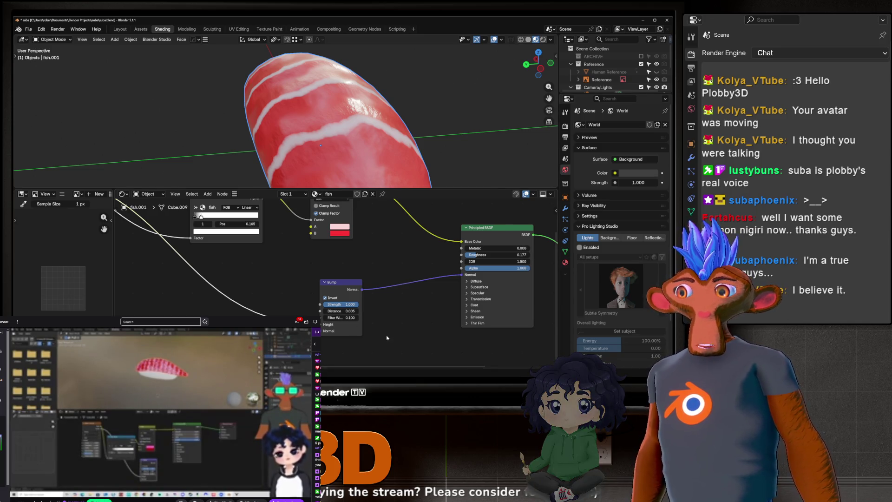
{"action": "scroll", "coordinate": [369, 328], "scroll_direction": "up", "scroll_amount": 3}
{"action": "scroll", "coordinate": [348, 317], "scroll_direction": "up", "scroll_amount": 2}
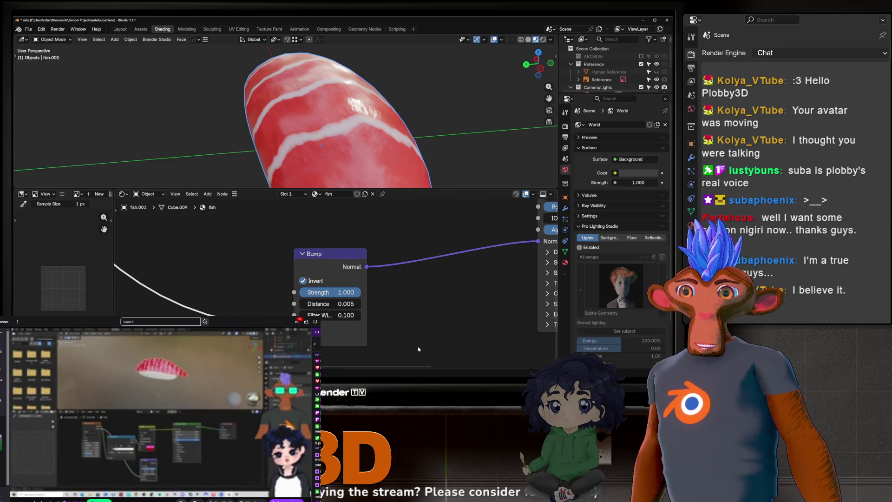
{"action": "scroll", "coordinate": [378, 344], "scroll_direction": "down", "scroll_amount": 2}
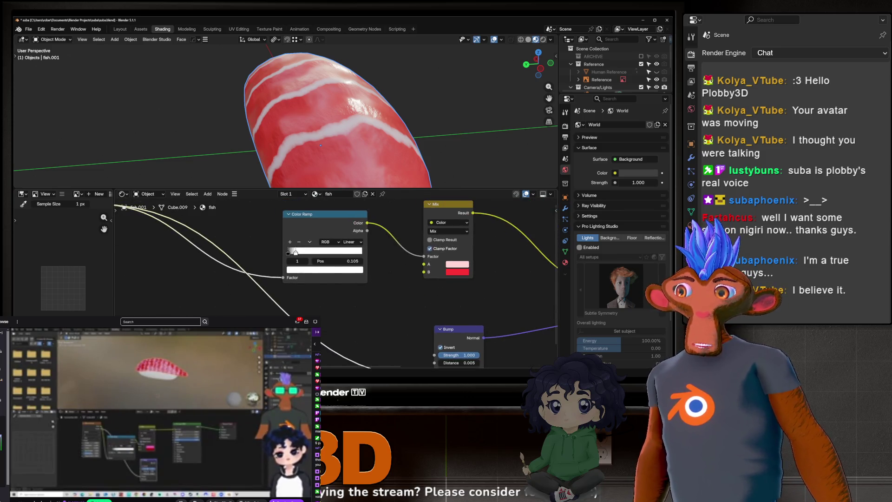
Reposition the fish material's Principled BSDF node right and down, then bring the Bump node into view.
{"action": "middle_click_drag", "start_coordinate": [378, 344], "coordinate": [273, 293]}
{"action": "scroll", "coordinate": [273, 294], "scroll_direction": "down", "scroll_amount": 1}
{"action": "mouse_move", "coordinate": [313, 132]}
{"action": "middle_mouse_down"}
{"action": "mouse_move", "coordinate": [337, 109]}
{"action": "mouse_move", "coordinate": [330, 142]}
{"action": "middle_mouse_up"}
{"action": "scroll", "coordinate": [337, 110], "scroll_direction": "down", "scroll_amount": 2}
{"action": "scroll", "coordinate": [330, 142], "scroll_direction": "down", "scroll_amount": 3}
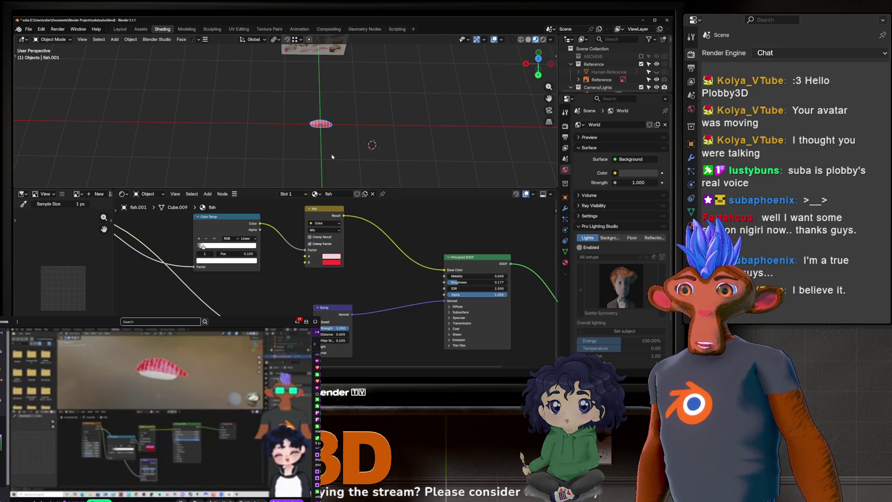
{"action": "scroll", "coordinate": [341, 347], "scroll_direction": "up", "scroll_amount": 3}
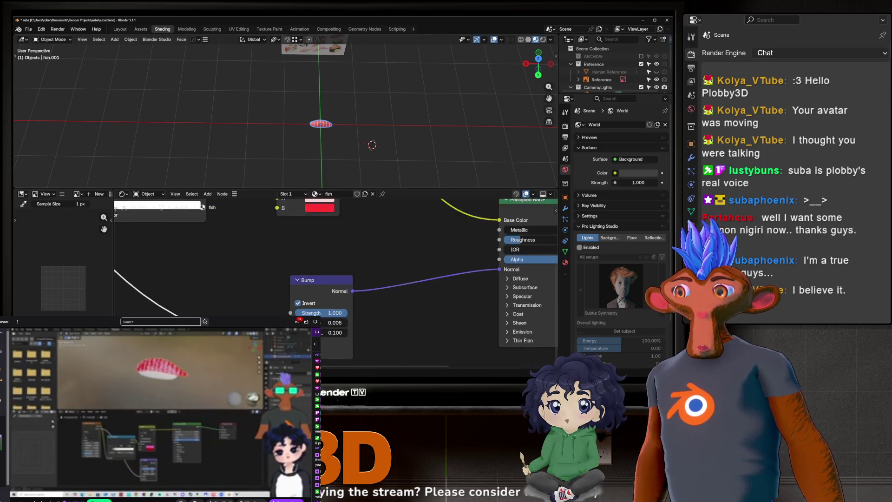
{"action": "scroll", "coordinate": [342, 347], "scroll_direction": "up", "scroll_amount": 2}
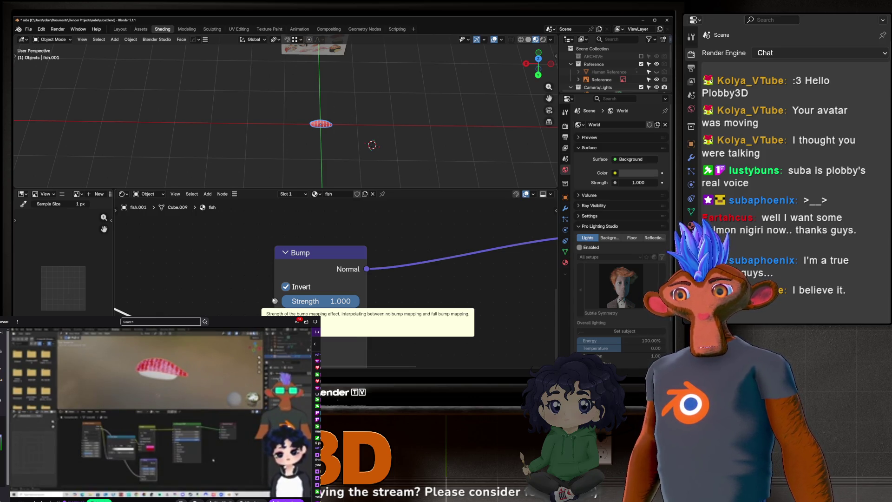
{"action": "scroll", "coordinate": [274, 300], "scroll_direction": "down", "scroll_amount": 3}
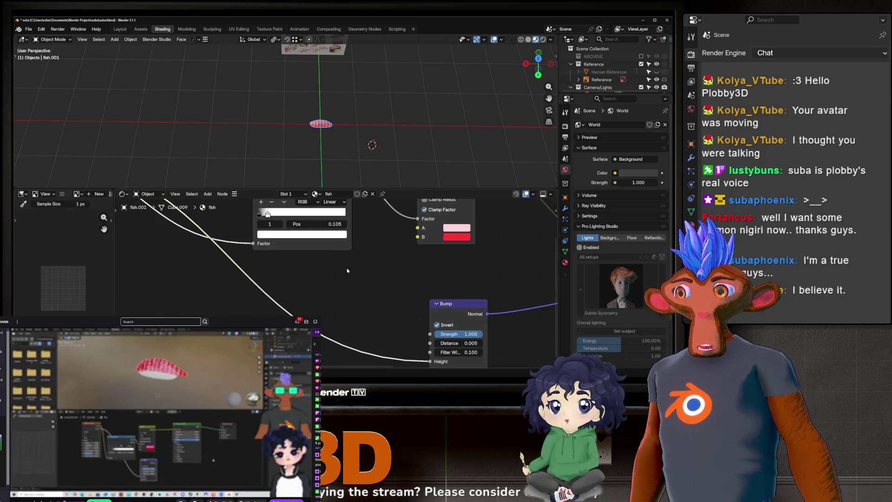
{"action": "middle_click_drag", "start_coordinate": [387, 293], "coordinate": [157, 303]}
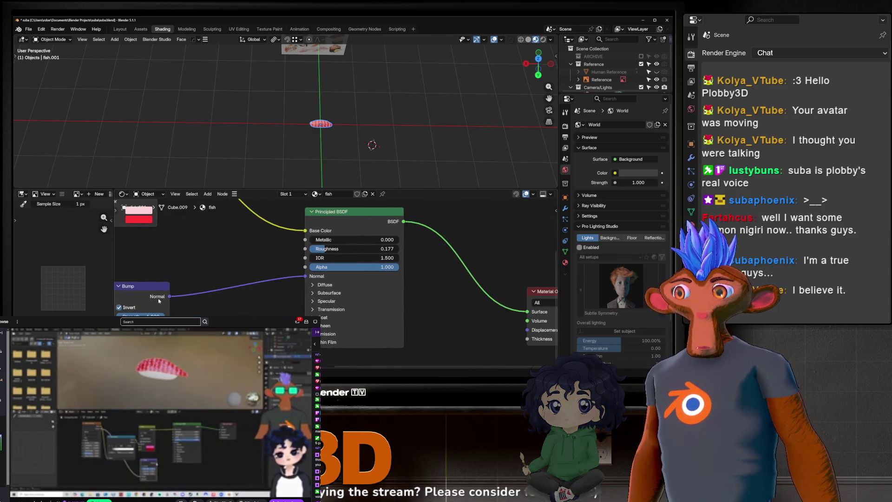
{"action": "left_click_drag", "start_coordinate": [362, 222], "coordinate": [395, 231]}
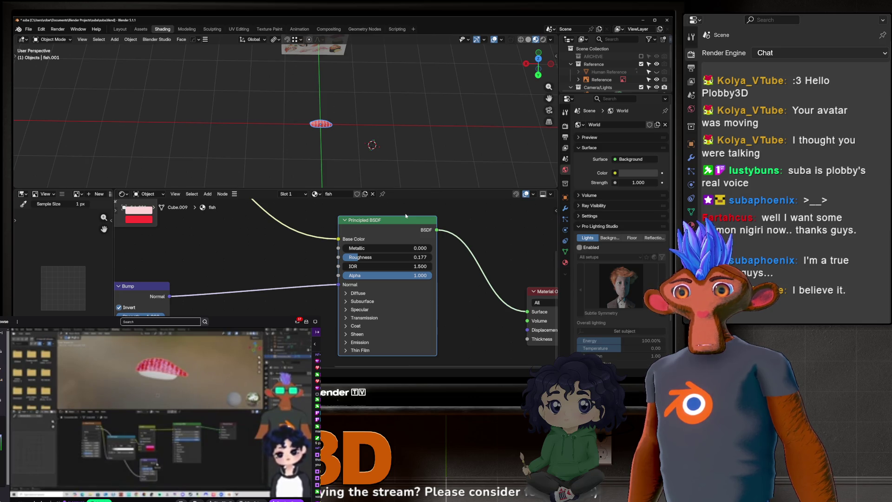
{"action": "middle_click_drag", "start_coordinate": [406, 216], "coordinate": [429, 287]}
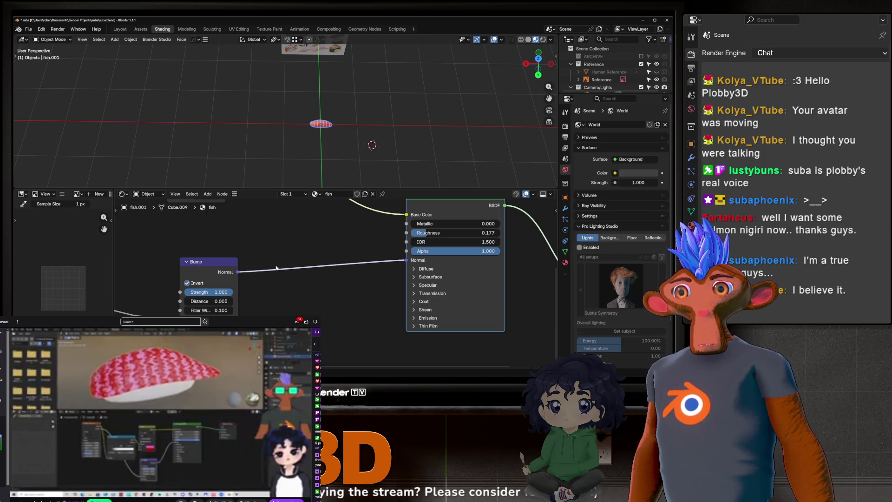
{"action": "middle_click_drag", "start_coordinate": [276, 267], "coordinate": [365, 268]}
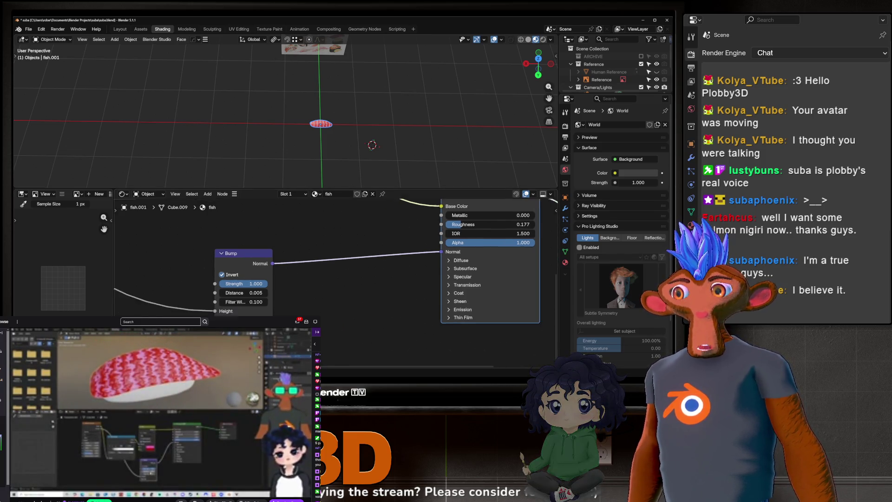
{"action": "scroll", "coordinate": [292, 273], "scroll_direction": "up", "scroll_amount": 3}
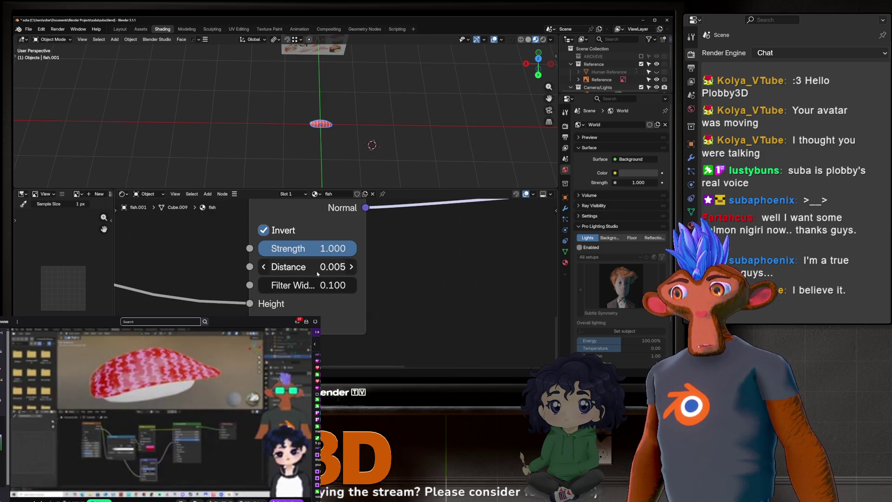
Leave the Bump distance at 0.005, nudge the Bump node, and frame the salmon piece in the 3D view.
{"action": "left_click", "coordinate": [322, 270]}
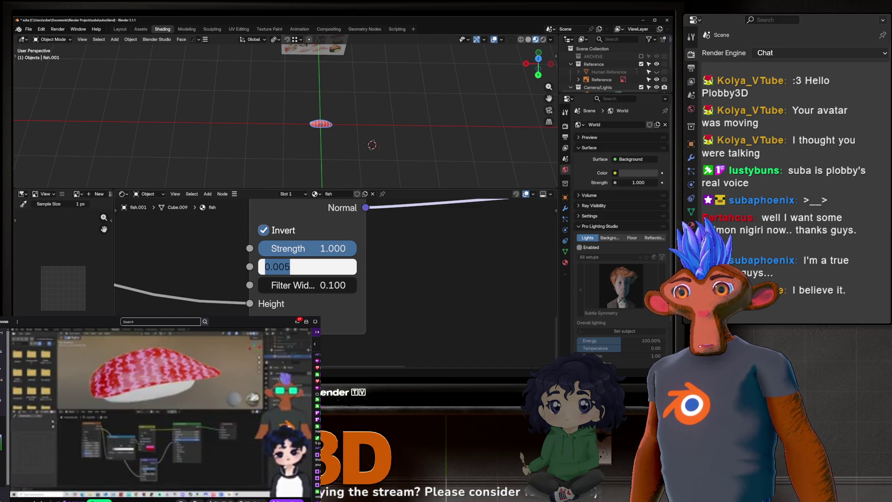
{"action": "key", "text": "Return"}
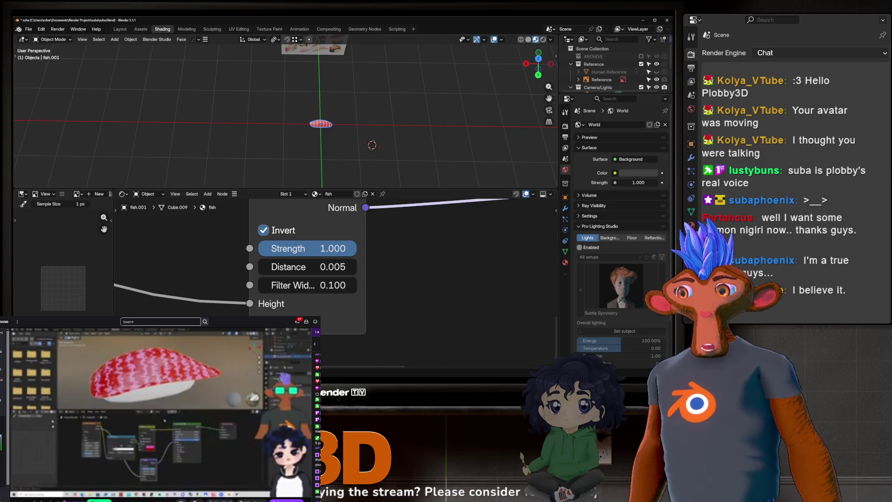
{"action": "scroll", "coordinate": [332, 339], "scroll_direction": "down", "scroll_amount": 2}
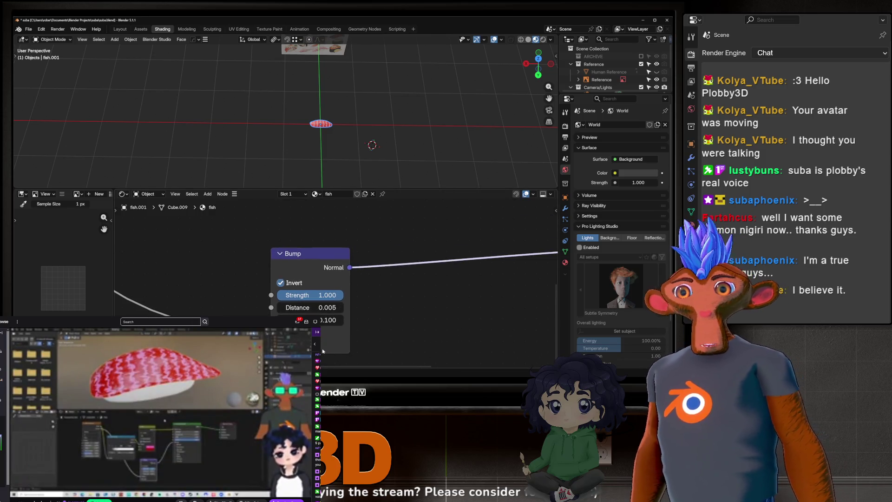
{"action": "scroll", "coordinate": [338, 272], "scroll_direction": "down", "scroll_amount": 2}
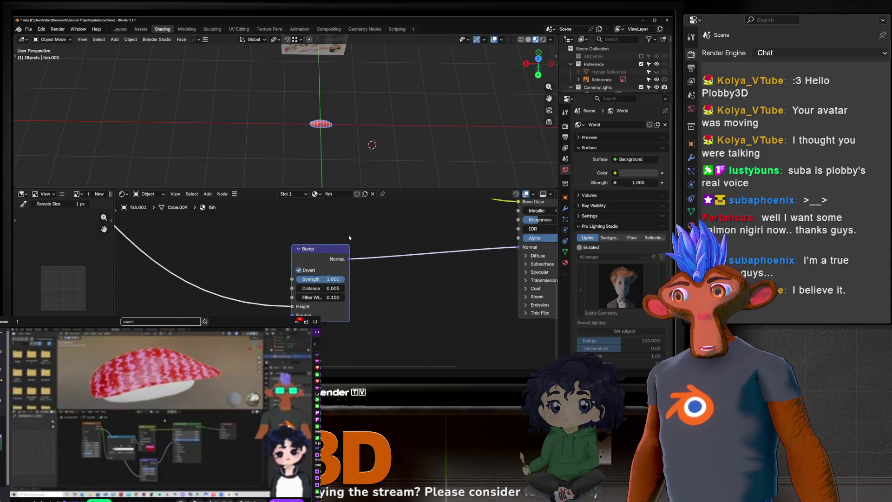
{"action": "left_click_drag", "start_coordinate": [332, 257], "coordinate": [342, 262]}
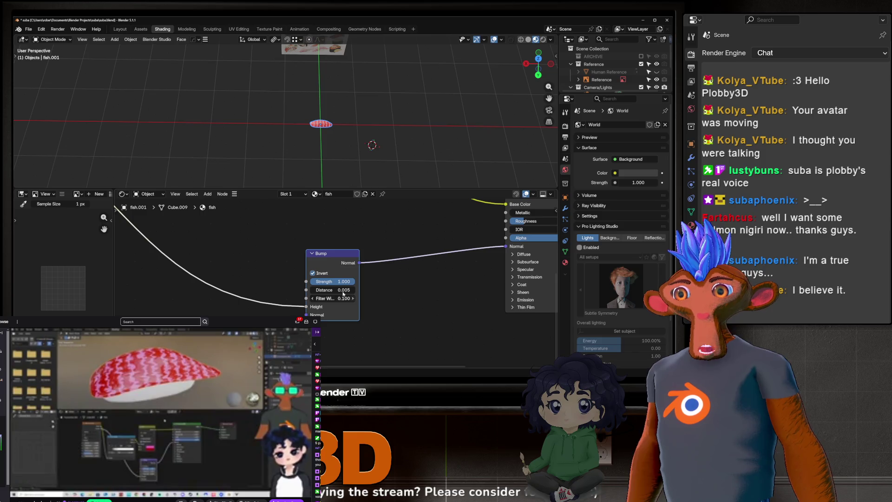
{"action": "scroll", "coordinate": [363, 263], "scroll_direction": "up", "scroll_amount": 1}
{"action": "scroll", "coordinate": [363, 263], "scroll_direction": "up", "scroll_amount": 1}
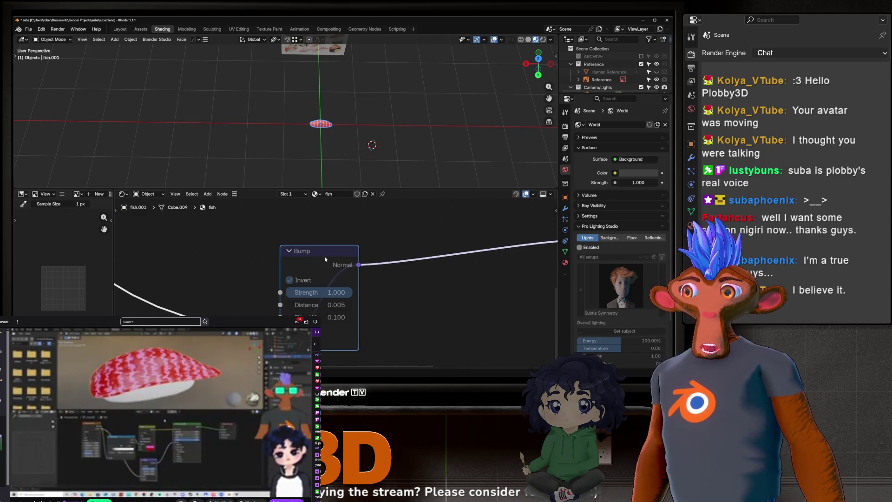
{"action": "key", "text": "KP_Decimal"}
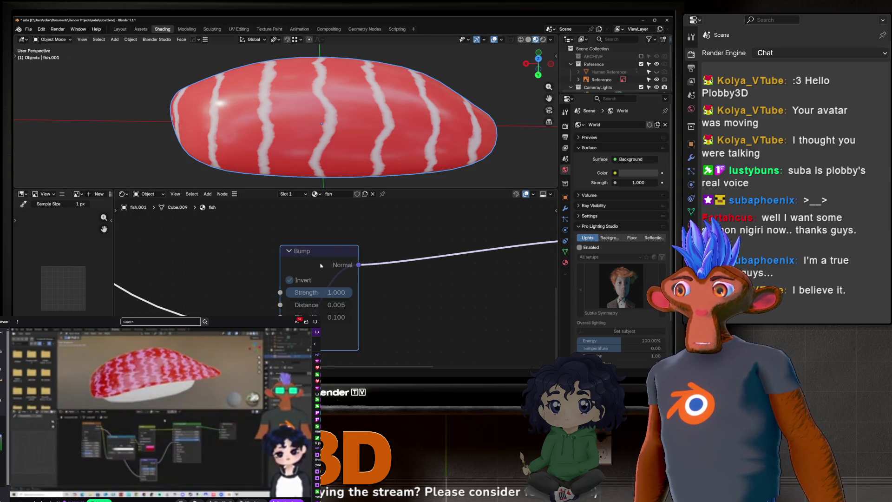
Toggle the fish Bump node's Invert repeatedly to compare shading, leaving Invert enabled.
{"action": "left_click", "coordinate": [326, 279]}
{"action": "left_click", "coordinate": [326, 279]}
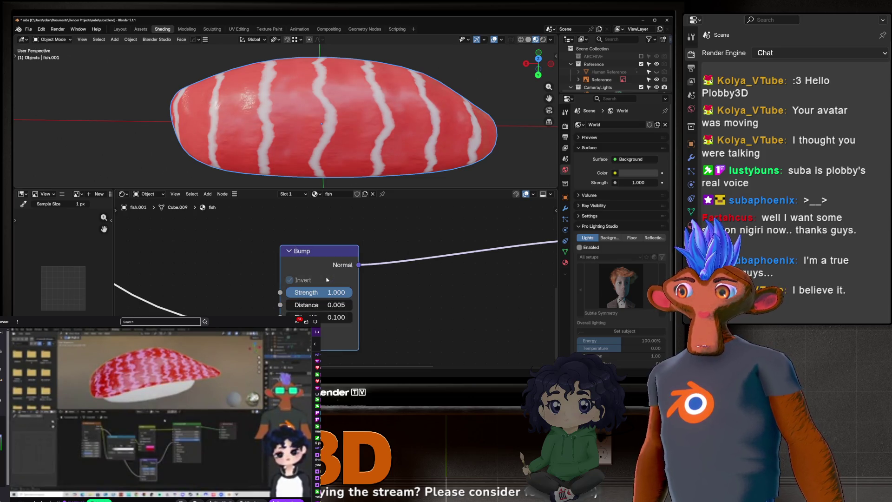
{"action": "left_click", "coordinate": [326, 278]}
{"action": "left_click", "coordinate": [326, 280]}
{"action": "left_click", "coordinate": [327, 279]}
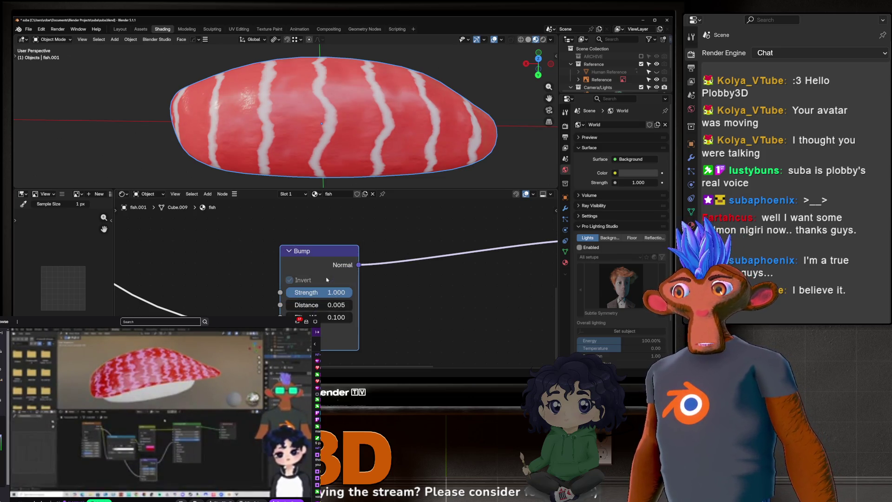
{"action": "left_click", "coordinate": [326, 279]}
{"action": "left_click", "coordinate": [326, 279]}
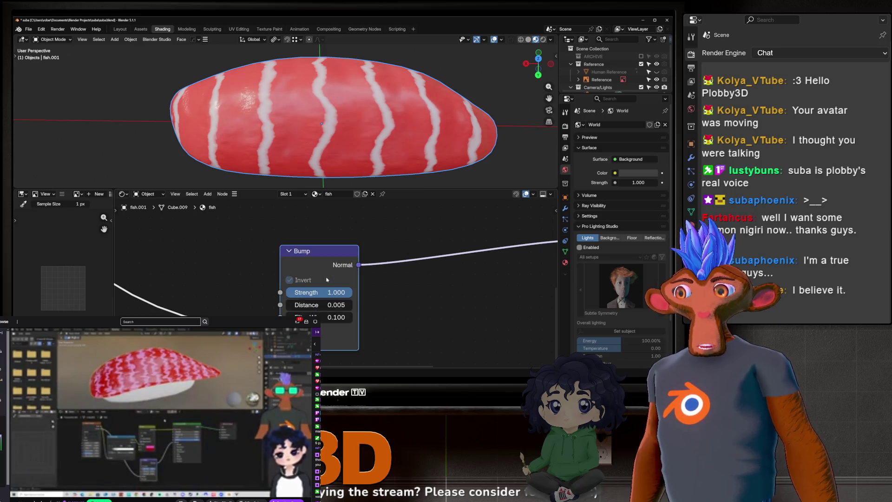
{"action": "left_click", "coordinate": [326, 280]}
{"action": "left_click", "coordinate": [326, 279]}
{"action": "left_click", "coordinate": [326, 279]}
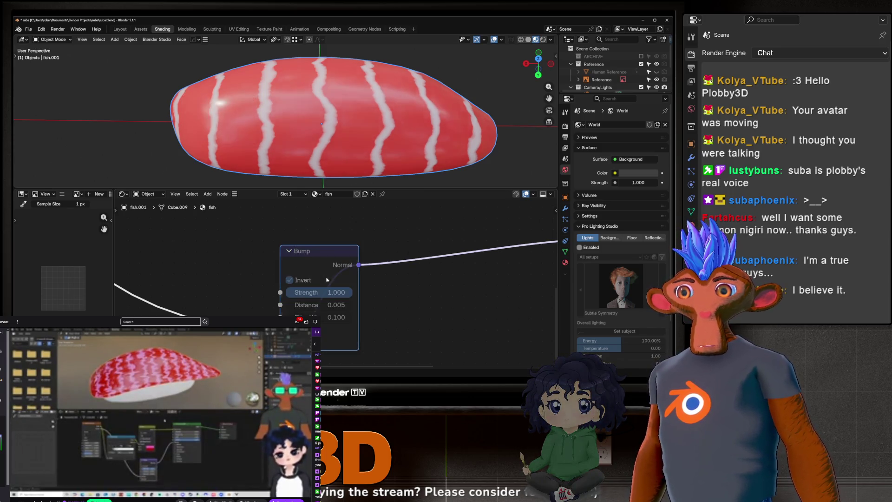
{"action": "left_click", "coordinate": [326, 278]}
{"action": "left_click", "coordinate": [326, 279]}
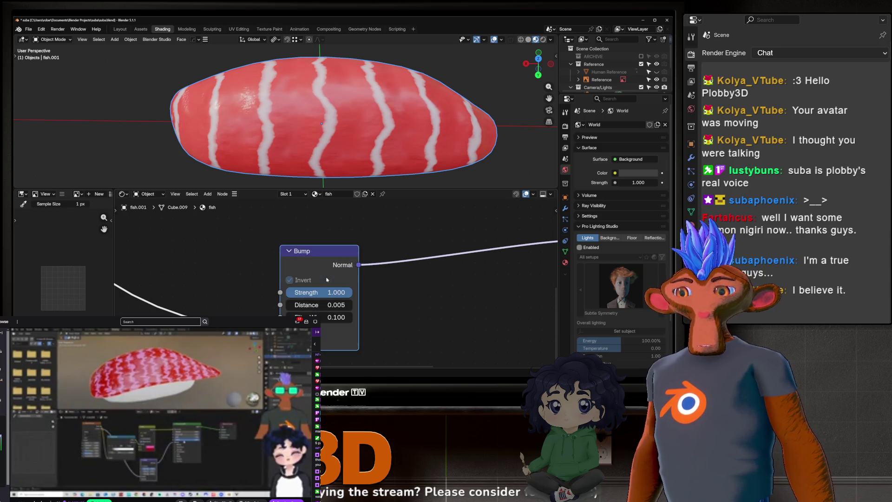
{"action": "left_click", "coordinate": [326, 278]}
{"action": "left_click", "coordinate": [326, 280]}
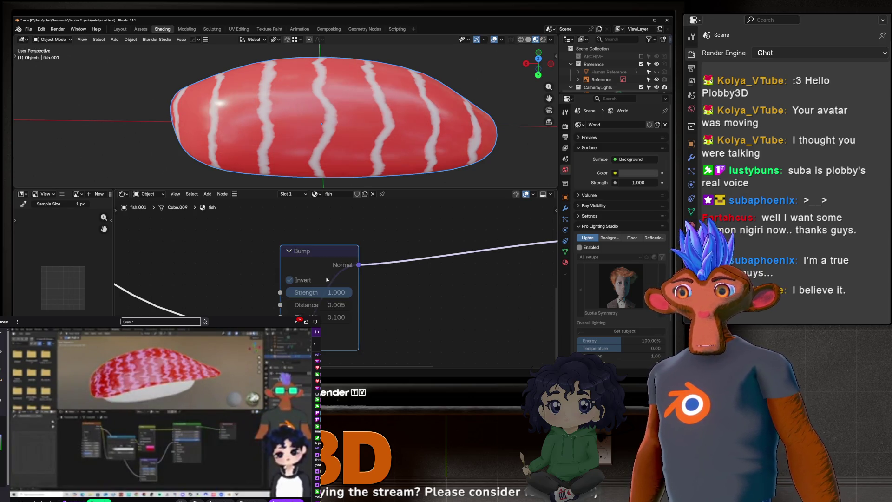
{"action": "left_click", "coordinate": [325, 277]}
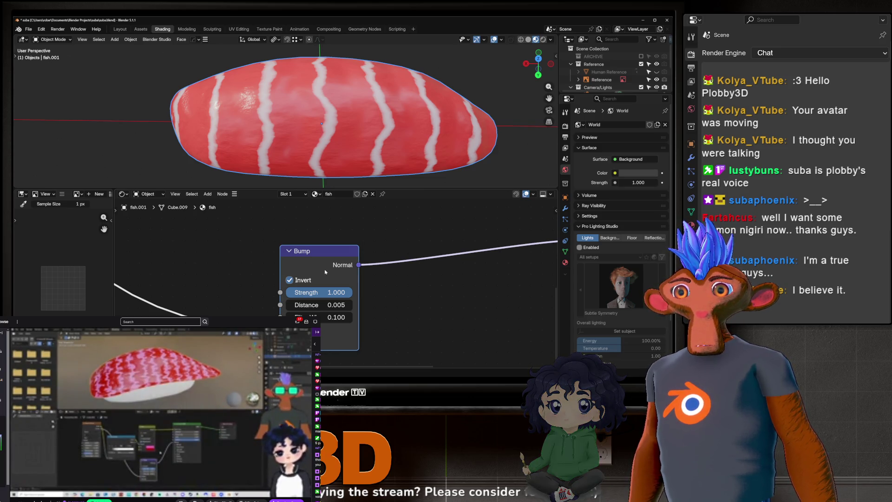
{"action": "scroll", "coordinate": [325, 272], "scroll_direction": "down", "scroll_amount": 3}
{"action": "scroll", "coordinate": [321, 303], "scroll_direction": "down", "scroll_amount": 2}
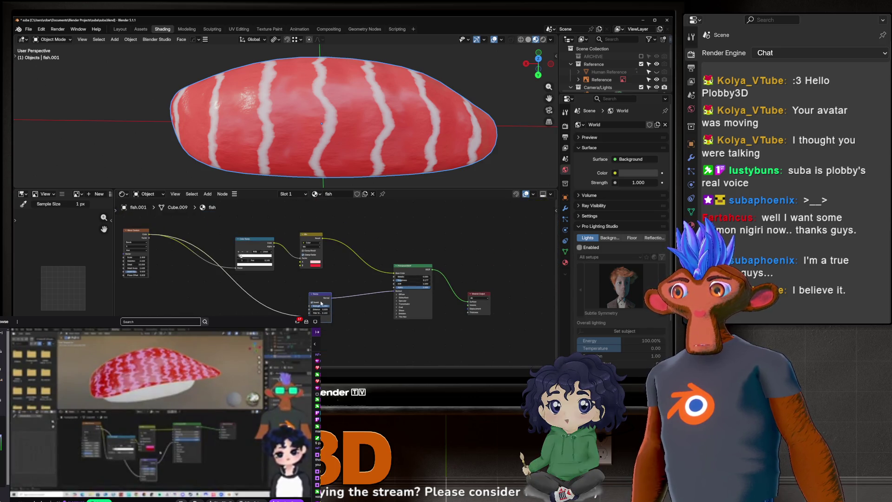
Lower the fish Wave Texture detail from 15 to 8.21 and briefly check it in rendered shading.
{"action": "middle_click_drag", "start_coordinate": [321, 125], "coordinate": [453, 83]}
{"action": "scroll", "coordinate": [453, 83], "scroll_direction": "up", "scroll_amount": 3}
{"action": "middle_click_drag", "start_coordinate": [194, 156], "coordinate": [252, 132]}
{"action": "scroll", "coordinate": [390, 279], "scroll_direction": "up", "scroll_amount": 2}
{"action": "scroll", "coordinate": [428, 298], "scroll_direction": "up", "scroll_amount": 2}
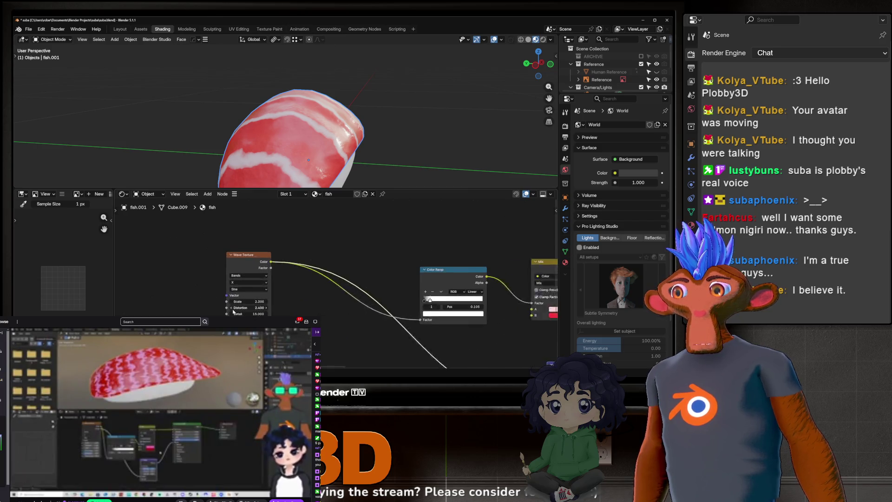
{"action": "scroll", "coordinate": [234, 313], "scroll_direction": "up", "scroll_amount": 2}
{"action": "mouse_move", "coordinate": [249, 313]}
{"action": "left_mouse_down"}
{"action": "mouse_move", "coordinate": [230, 313]}
{"action": "mouse_move", "coordinate": [261, 313]}
{"action": "left_mouse_up"}
{"action": "mouse_move", "coordinate": [306, 139]}
{"action": "middle_mouse_down"}
{"action": "mouse_move", "coordinate": [355, 88]}
{"action": "mouse_move", "coordinate": [396, 140]}
{"action": "mouse_move", "coordinate": [330, 140]}
{"action": "mouse_move", "coordinate": [475, 76]}
{"action": "middle_mouse_up"}
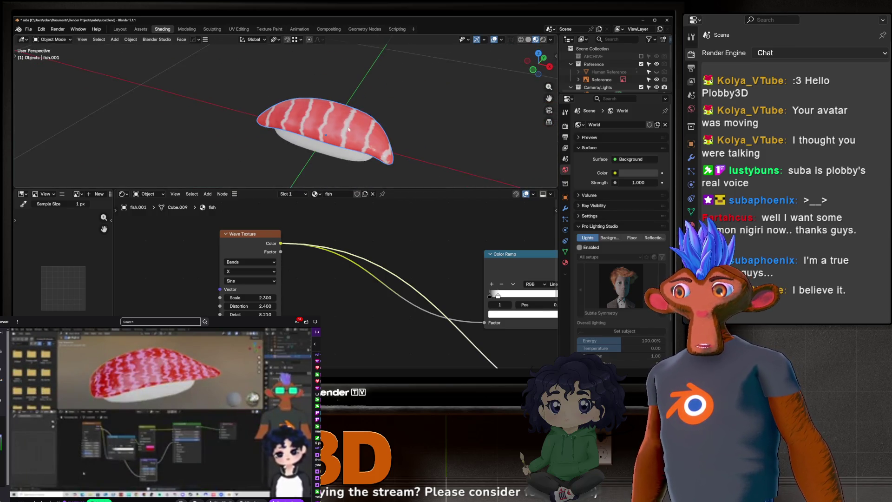
{"action": "left_click", "coordinate": [543, 39]}
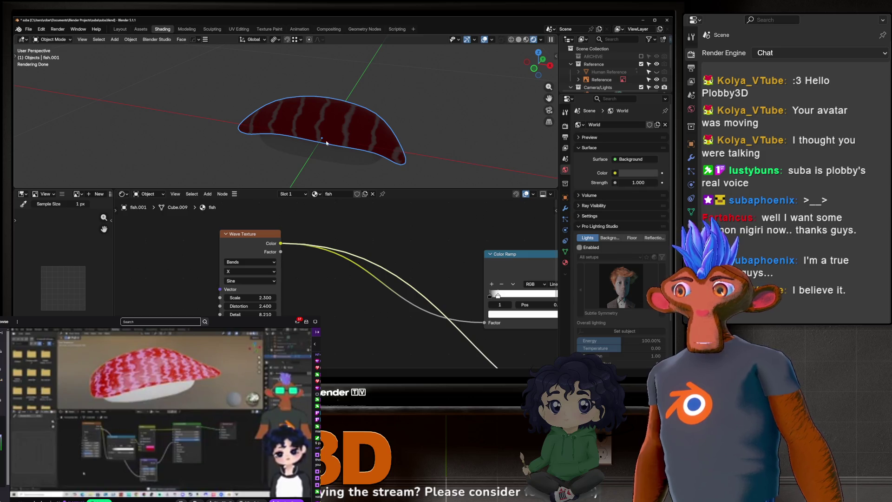
{"action": "left_click", "coordinate": [526, 40]}
{"action": "middle_click_drag", "start_coordinate": [391, 84], "coordinate": [312, 120]}
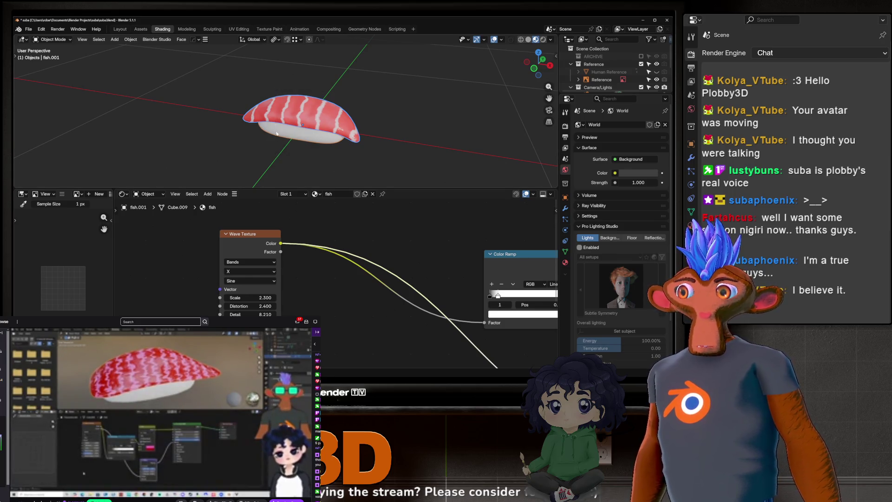
Move the salmon topping fish.001 slightly down along the Z axis.
{"action": "key", "text": "g"}
{"action": "key", "text": "z"}
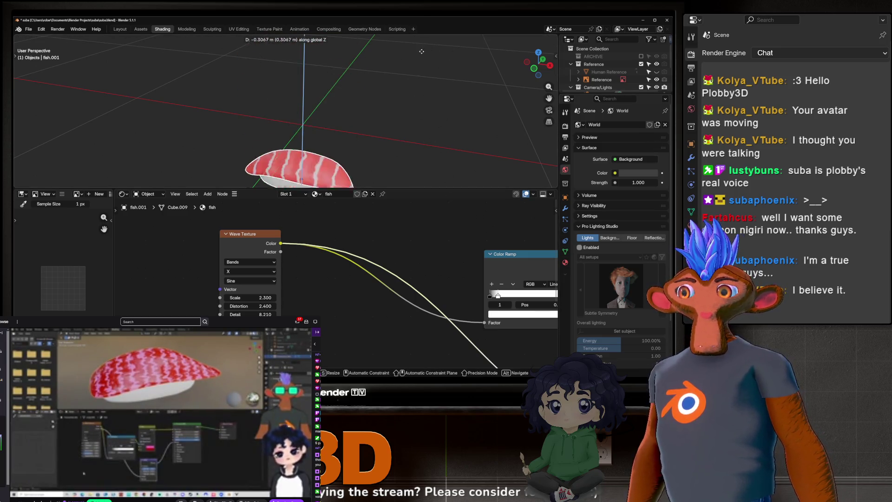
{"action": "left_click", "coordinate": [424, 70]}
{"action": "middle_click_drag", "start_coordinate": [424, 71], "coordinate": [428, 102]}
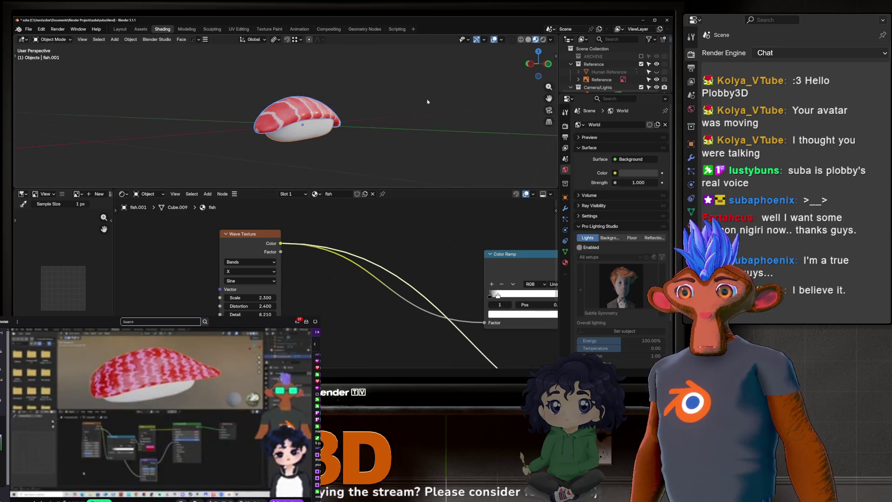
{"action": "scroll", "coordinate": [343, 138], "scroll_direction": "up", "scroll_amount": 3}
{"action": "scroll", "coordinate": [343, 139], "scroll_direction": "up", "scroll_amount": 3}
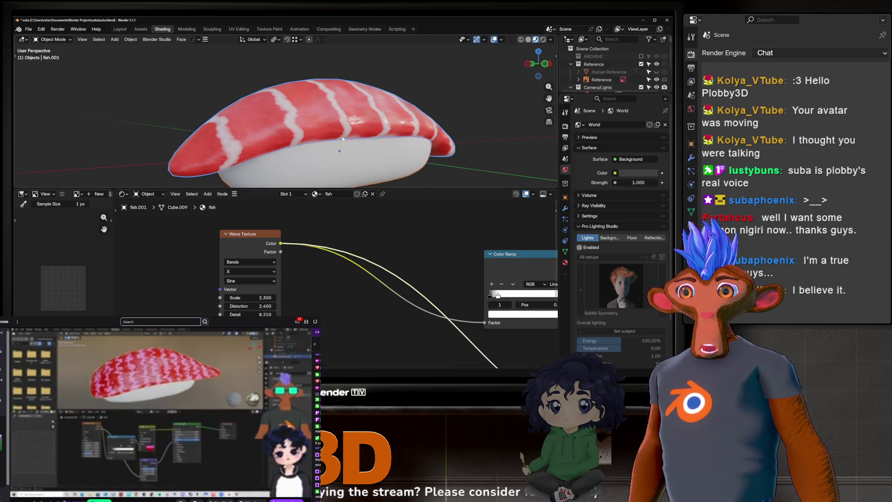
{"action": "scroll", "coordinate": [342, 138], "scroll_direction": "down", "scroll_amount": 3}
Orbit around the sushi and bring up the Shift+A add-object menu for a light.
{"action": "mouse_move", "coordinate": [342, 138]}
{"action": "middle_mouse_down"}
{"action": "mouse_move", "coordinate": [376, 153]}
{"action": "mouse_move", "coordinate": [359, 153]}
{"action": "middle_mouse_up"}
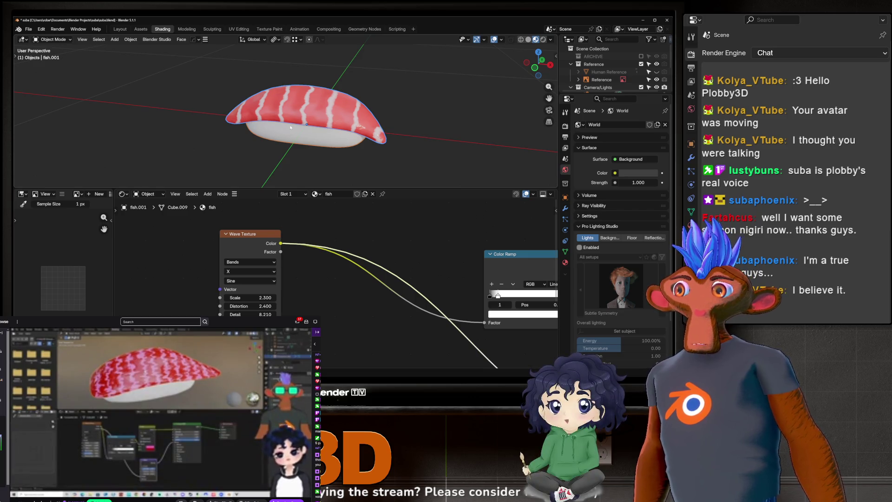
{"action": "middle_click_drag", "start_coordinate": [291, 128], "coordinate": [221, 103]}
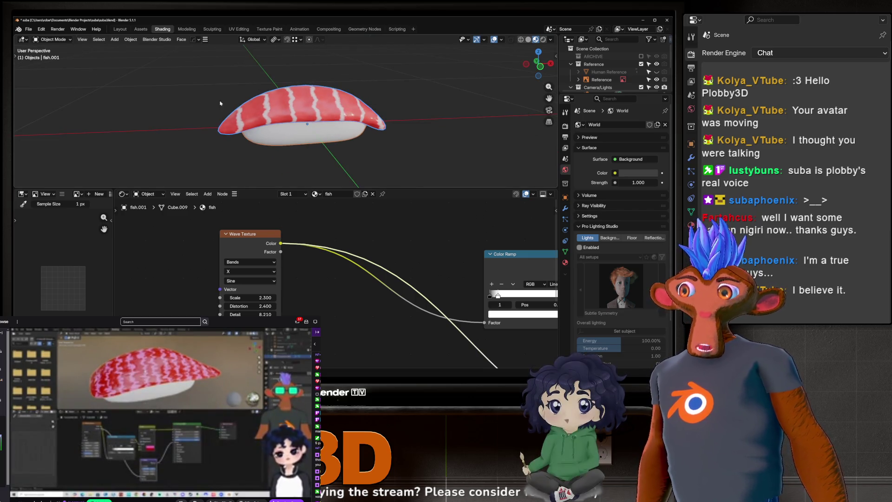
{"action": "middle_click_drag", "start_coordinate": [275, 143], "coordinate": [327, 135]}
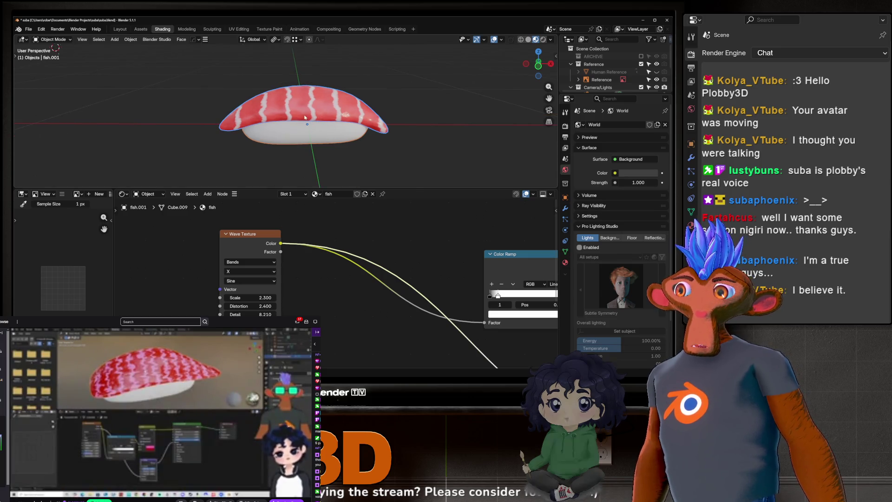
{"action": "key", "text": "shift+a"}
{"action": "mouse_move", "coordinate": [306, 213]}
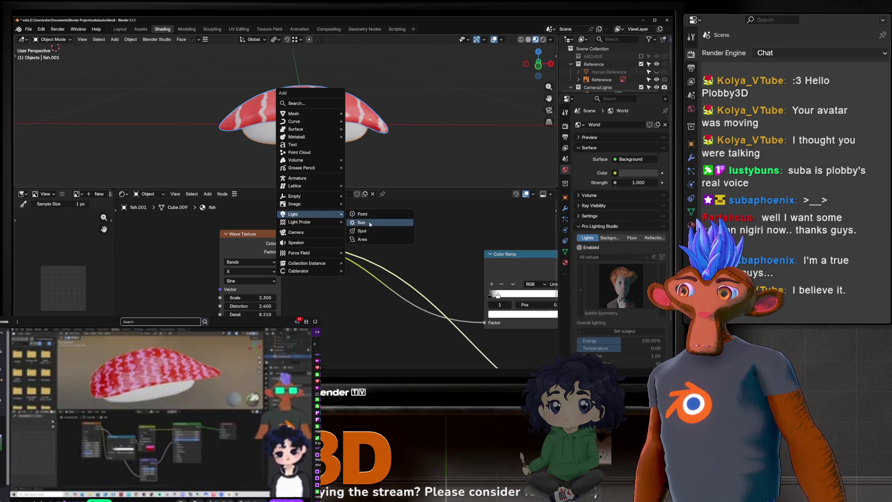
Add an Area light to the scene, deleting a first mistaken light and re-adding it.
{"action": "left_click", "coordinate": [365, 240]}
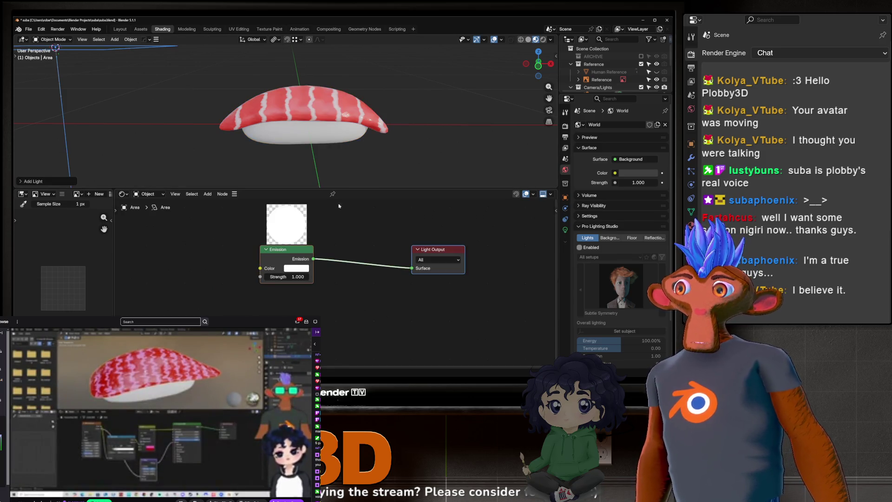
{"action": "key", "text": "Delete"}
{"action": "key", "text": "q"}
{"action": "key", "text": "Escape"}
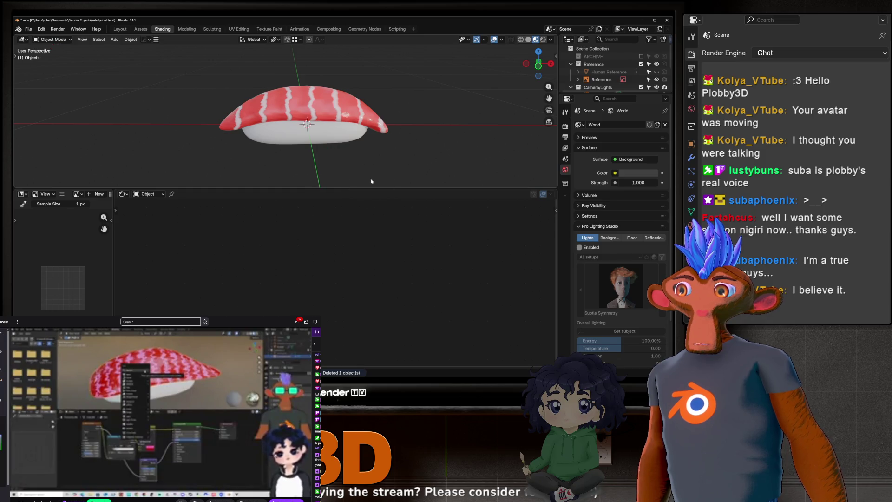
{"action": "key", "text": "shift+a"}
{"action": "left_click", "coordinate": [413, 181]}
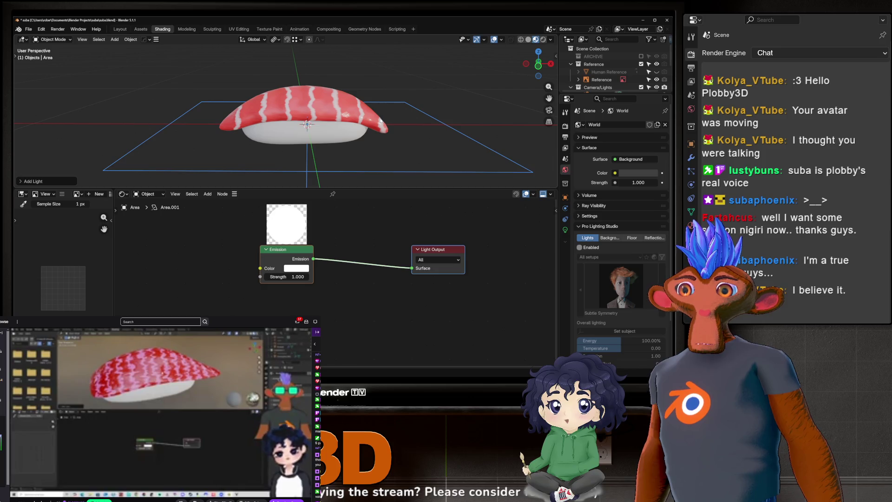
Raise the area light above the sushi along Z and show its light settings.
{"action": "key", "text": "g"}
{"action": "key", "text": "z"}
{"action": "left_click", "coordinate": [418, 84]}
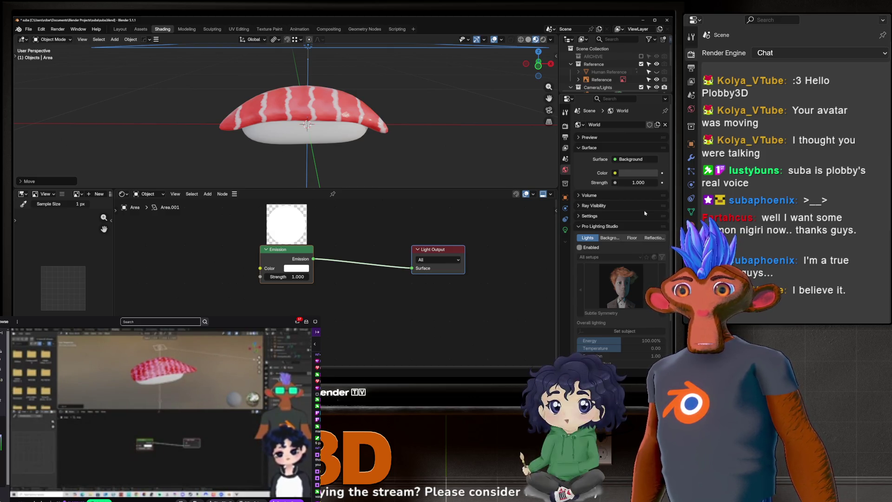
{"action": "scroll", "coordinate": [448, 123], "scroll_direction": "down", "scroll_amount": 6}
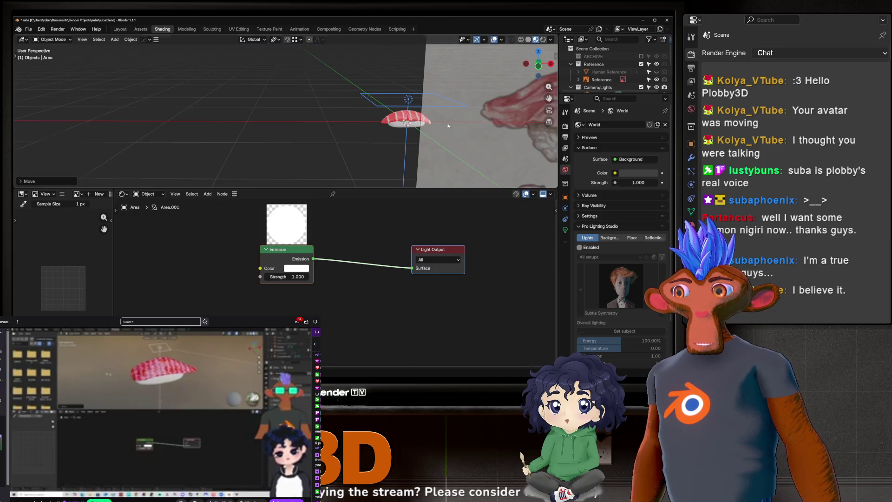
{"action": "mouse_move", "coordinate": [399, 111]}
{"action": "middle_mouse_down"}
{"action": "mouse_move", "coordinate": [416, 112]}
{"action": "mouse_move", "coordinate": [397, 105]}
{"action": "middle_mouse_up"}
{"action": "scroll", "coordinate": [417, 112], "scroll_direction": "up", "scroll_amount": 1}
{"action": "scroll", "coordinate": [416, 112], "scroll_direction": "up", "scroll_amount": 1}
{"action": "scroll", "coordinate": [417, 112], "scroll_direction": "up", "scroll_amount": 2}
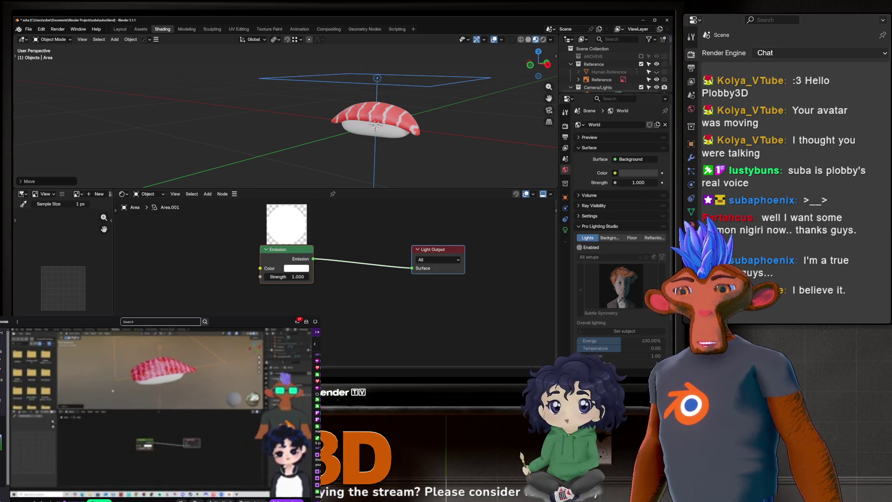
{"action": "mouse_move", "coordinate": [418, 118]}
{"action": "middle_mouse_down"}
{"action": "mouse_move", "coordinate": [443, 94]}
{"action": "mouse_move", "coordinate": [474, 98]}
{"action": "middle_mouse_up"}
{"action": "scroll", "coordinate": [444, 94], "scroll_direction": "up", "scroll_amount": 2}
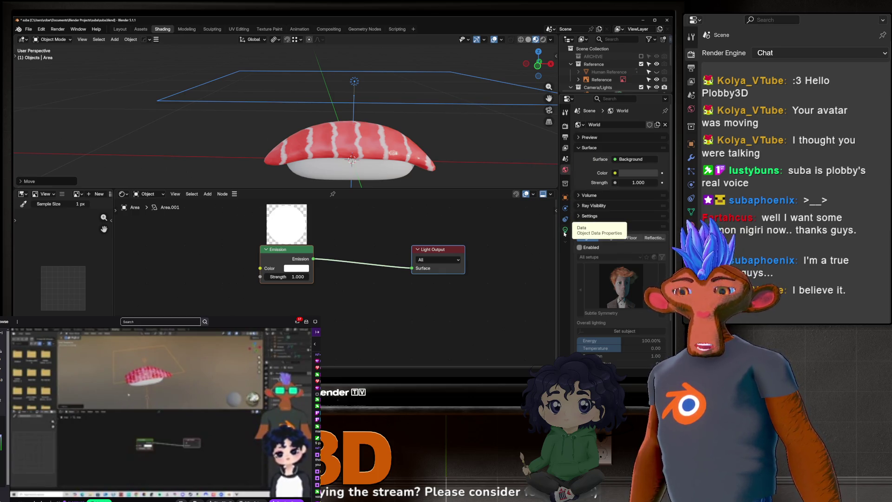
{"action": "left_click", "coordinate": [565, 233]}
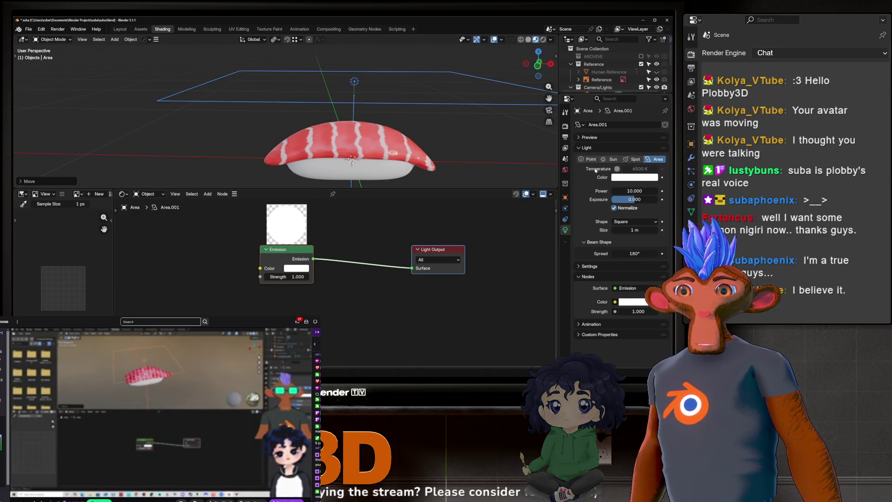
Edit the area light's Power field, confirming it at 10 W.
{"action": "left_click", "coordinate": [634, 190]}
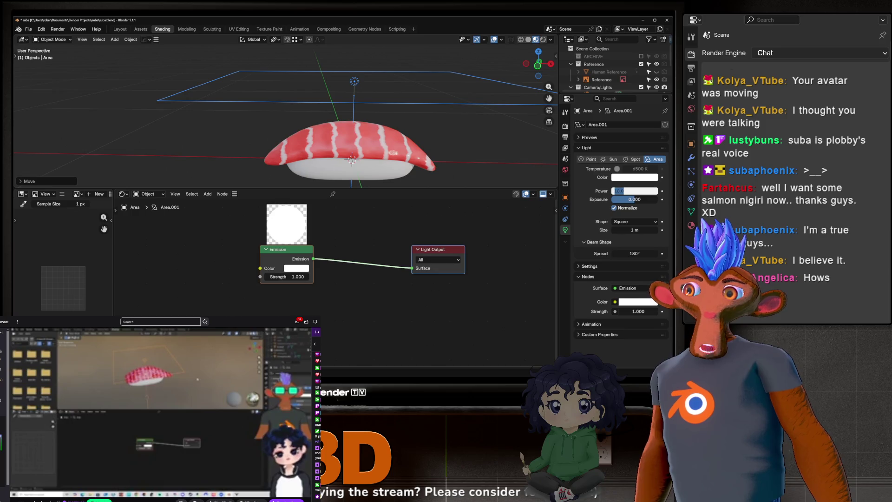
{"action": "key", "text": "Return"}
Cycle solid, wireframe and material shading, then preview the area-lit nigiri in rendered mode and return.
{"action": "left_click", "coordinate": [528, 39]}
{"action": "left_click", "coordinate": [520, 40]}
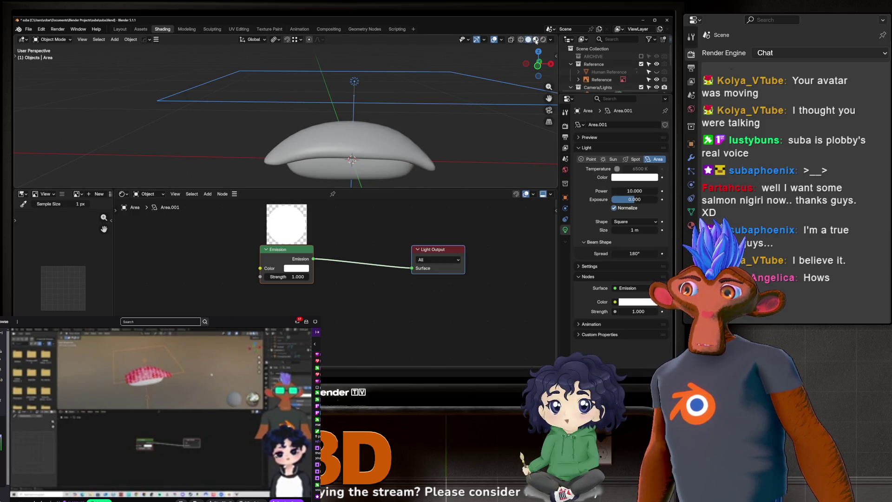
{"action": "left_click", "coordinate": [535, 39]}
{"action": "left_click_drag", "start_coordinate": [538, 64], "coordinate": [530, 70]}
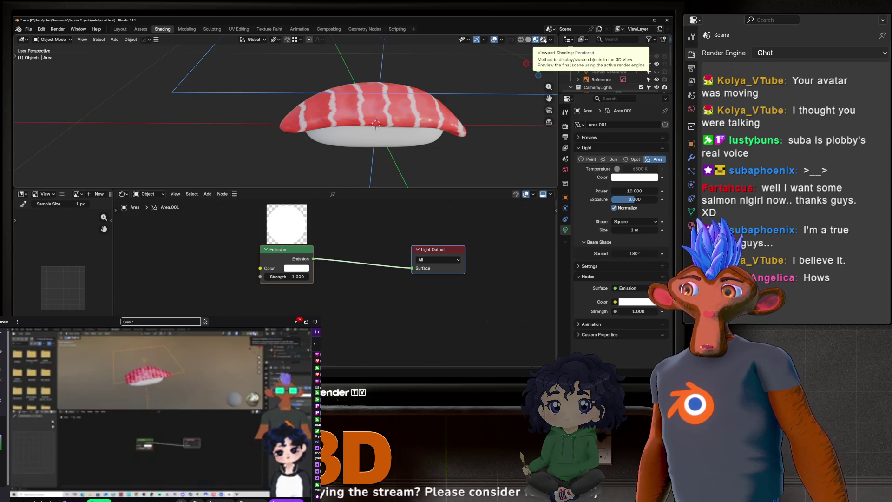
{"action": "left_click", "coordinate": [543, 39]}
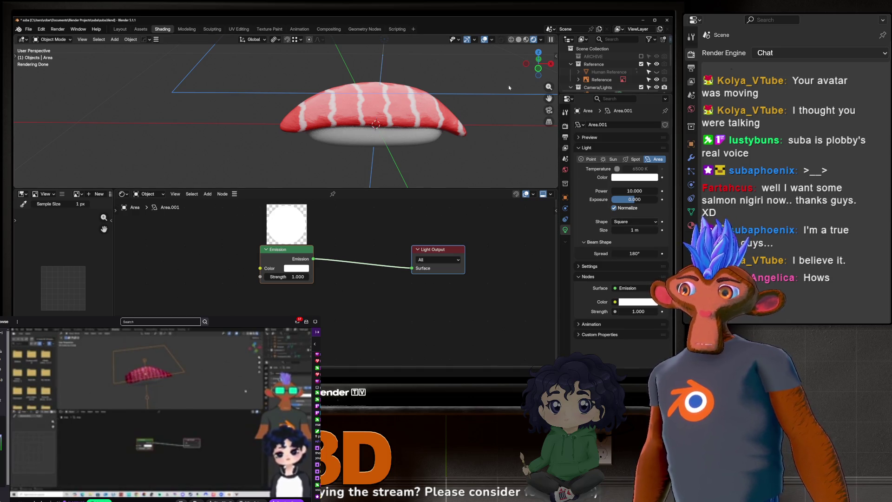
{"action": "left_click", "coordinate": [524, 39]}
Orbit to a level view and select the rice ball to work on its material.
{"action": "mouse_move", "coordinate": [488, 90]}
{"action": "middle_mouse_down"}
{"action": "mouse_move", "coordinate": [456, 96]}
{"action": "mouse_move", "coordinate": [539, 79]}
{"action": "middle_mouse_up"}
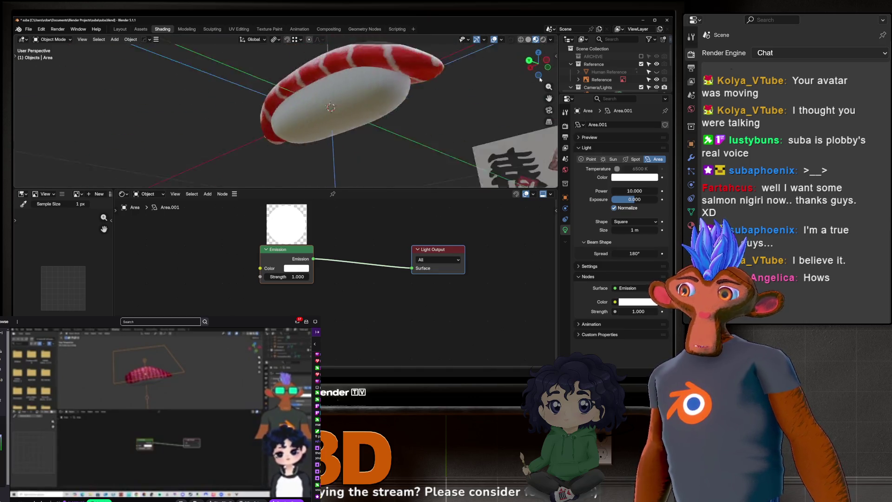
{"action": "middle_click_drag", "start_coordinate": [538, 78], "coordinate": [361, 109]}
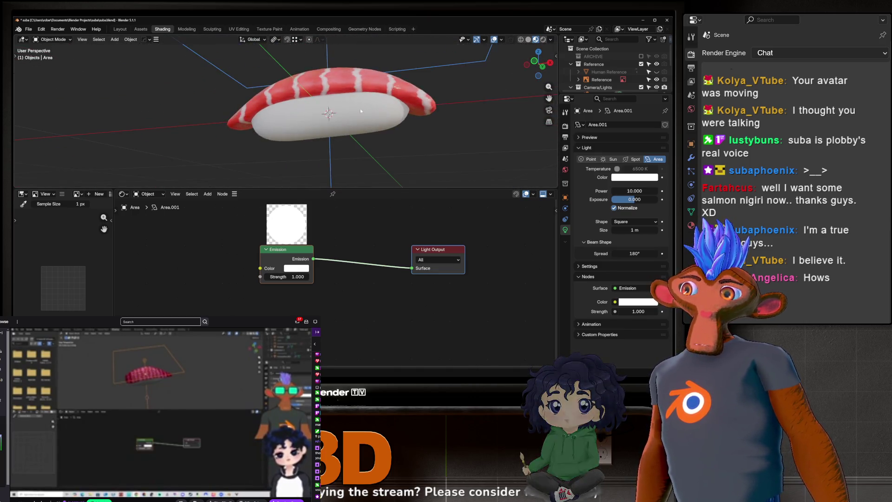
{"action": "scroll", "coordinate": [341, 105], "scroll_direction": "up", "scroll_amount": 2}
{"action": "left_click", "coordinate": [341, 104]}
{"action": "scroll", "coordinate": [368, 138], "scroll_direction": "up", "scroll_amount": 1}
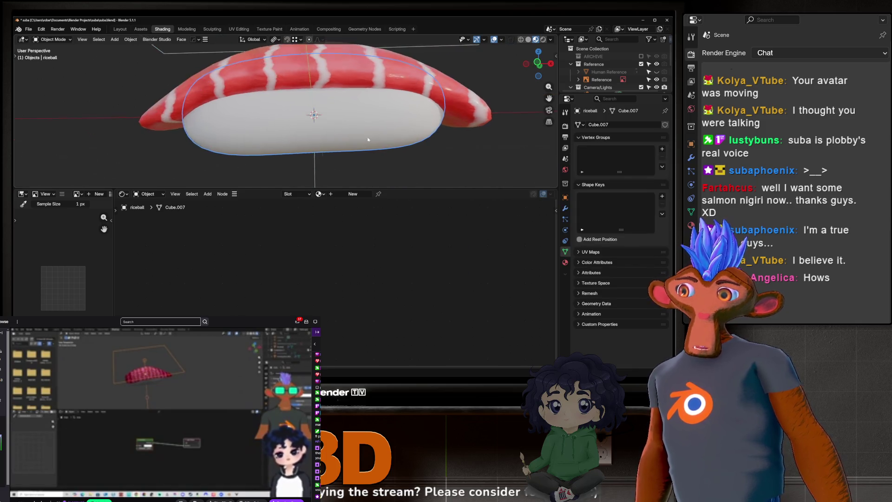
{"action": "middle_click_drag", "start_coordinate": [368, 138], "coordinate": [377, 143]}
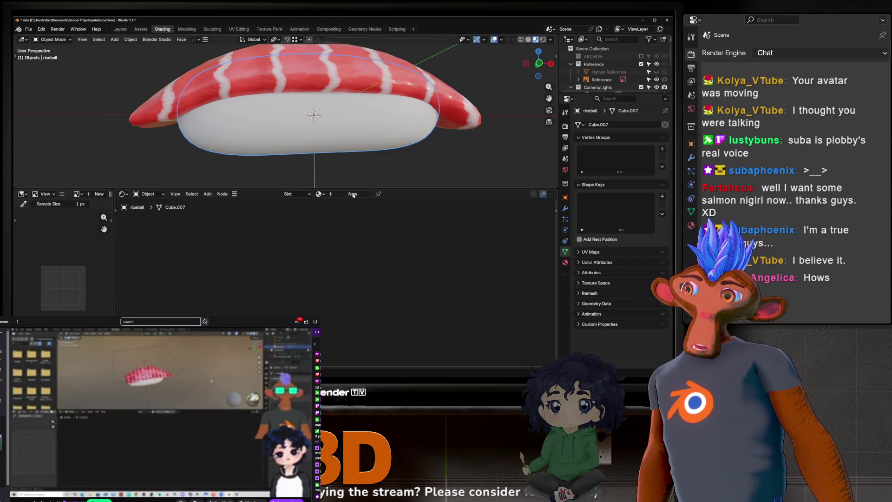
Create a new material for the rice ball and name it 'rice'.
{"action": "left_click", "coordinate": [354, 194]}
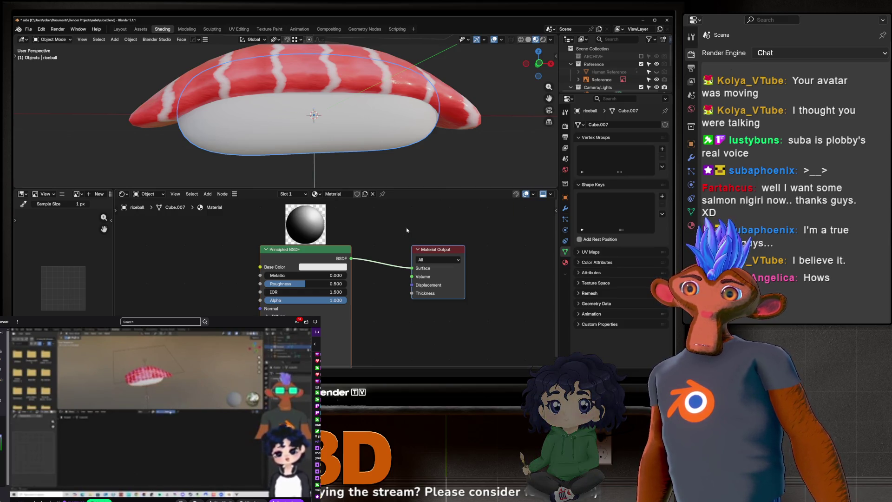
{"action": "double_click", "coordinate": [334, 194]}
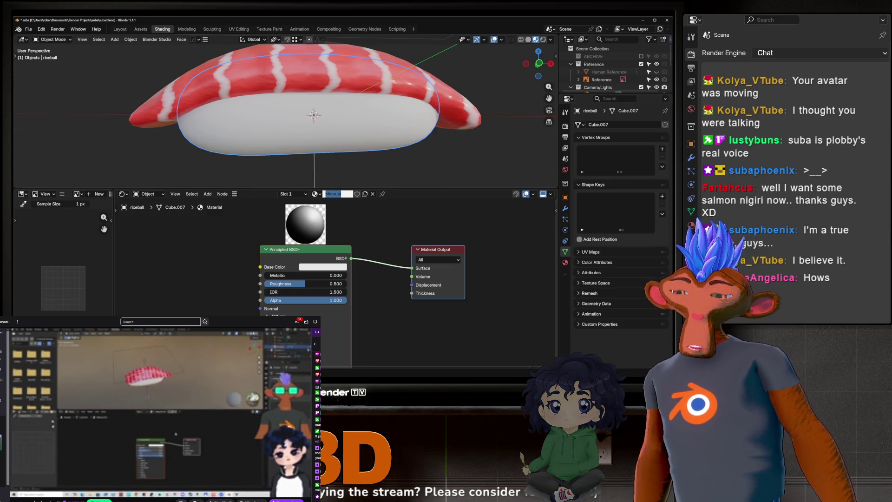
{"action": "type", "text": "rice"}
{"action": "key", "text": "Return"}
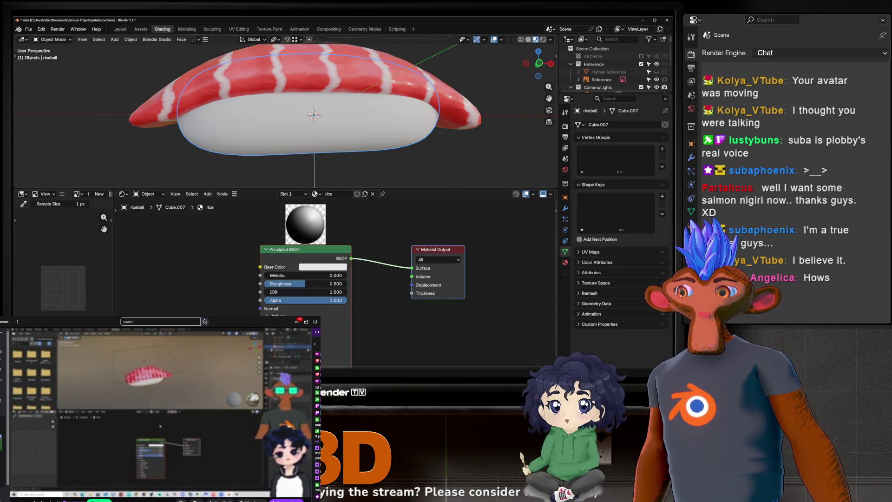
{"action": "scroll", "coordinate": [292, 252], "scroll_direction": "down", "scroll_amount": 2}
{"action": "scroll", "coordinate": [292, 251], "scroll_direction": "down", "scroll_amount": 1}
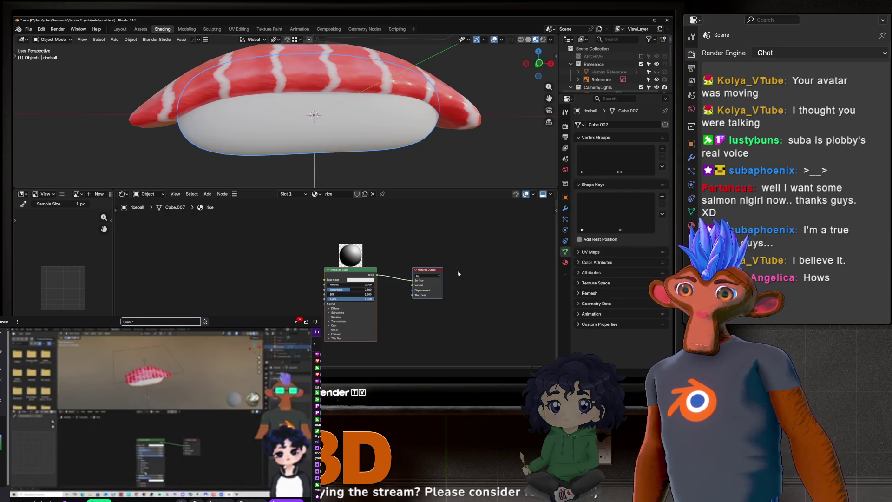
Add a Mix Color node to the rice material just left of the Principled BSDF.
{"action": "middle_click_drag", "start_coordinate": [268, 277], "coordinate": [329, 270]}
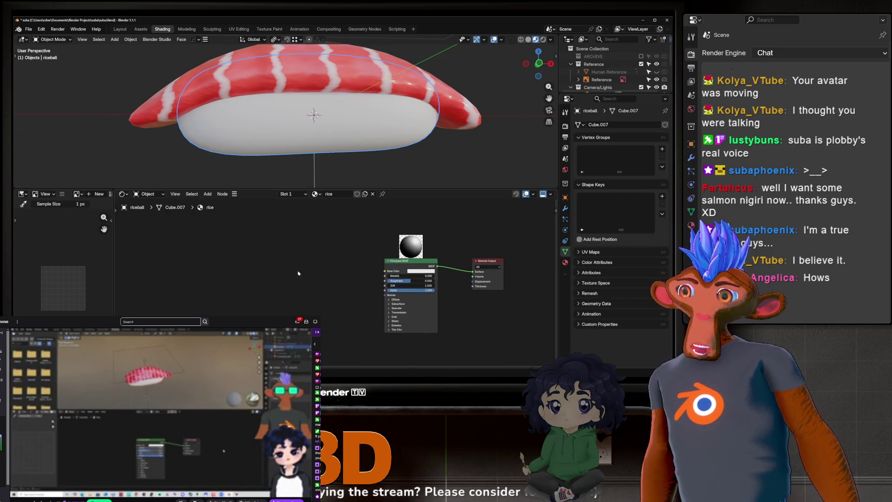
{"action": "key", "text": "shift+a"}
{"action": "type", "text": "mix co"}
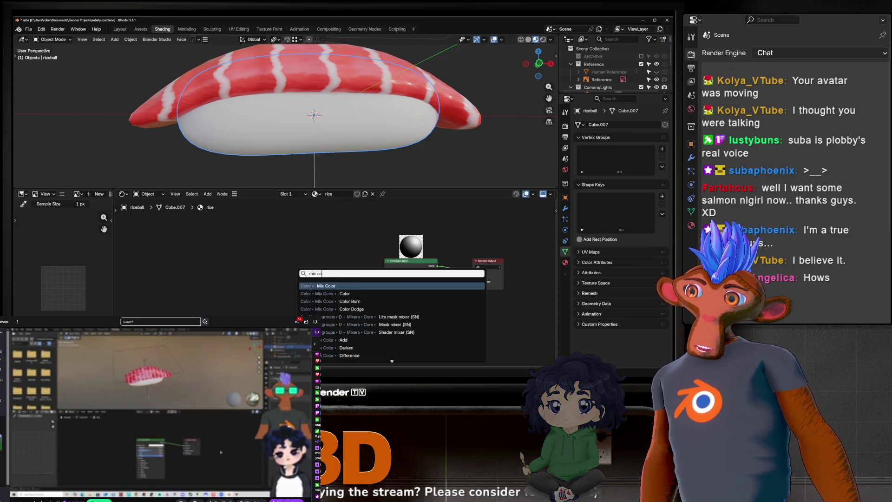
{"action": "key", "text": "Return"}
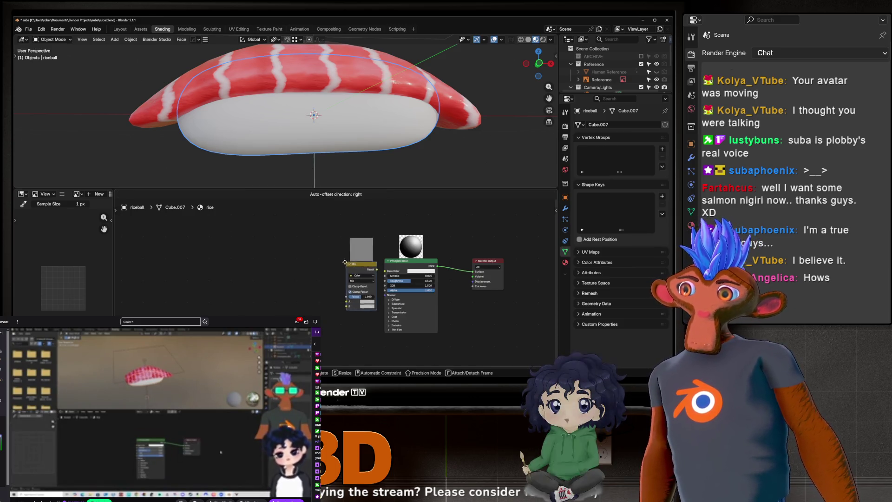
{"action": "left_click", "coordinate": [324, 271]}
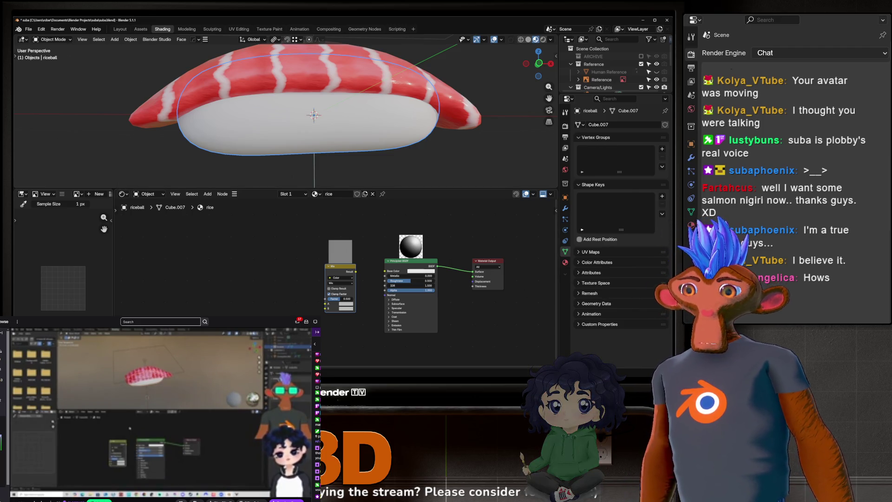
{"action": "middle_click_drag", "start_coordinate": [249, 289], "coordinate": [279, 294]}
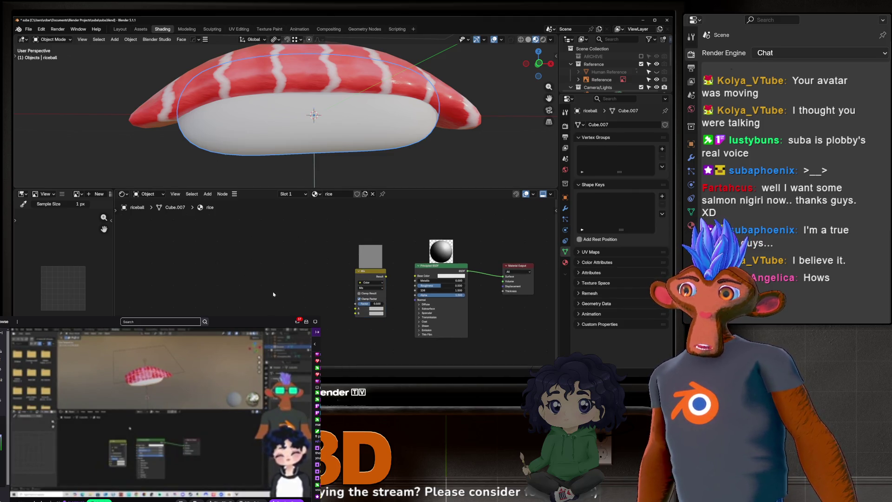
Add a Voronoi Texture node and move it left of the Mix node.
{"action": "key", "text": "shift+a"}
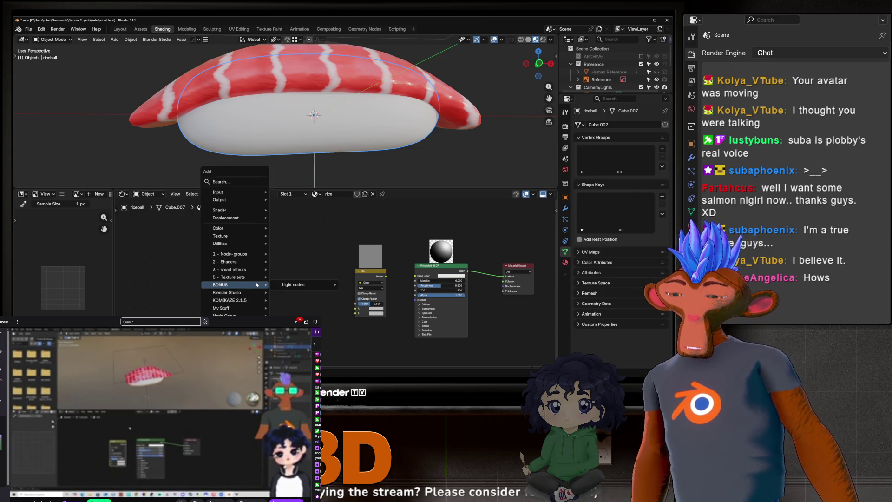
{"action": "type", "text": "vort"}
{"action": "key", "text": "BackSpace"}
{"action": "type", "text": "ron"}
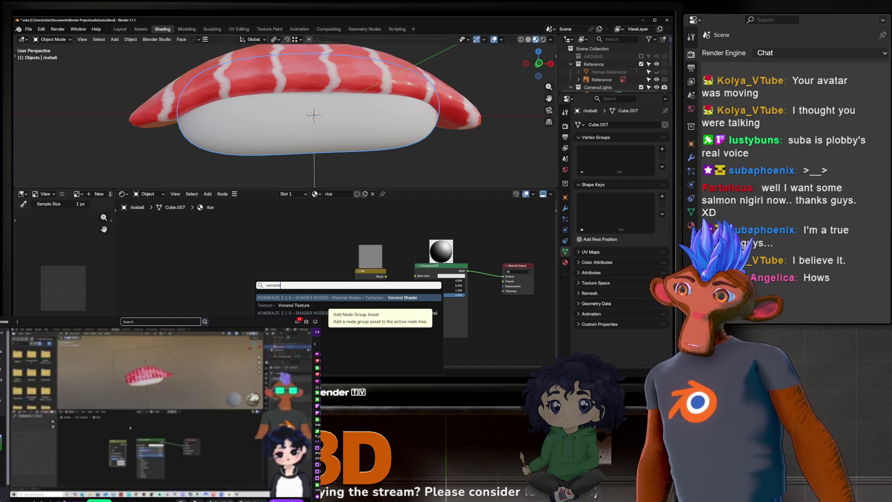
{"action": "key", "text": "Down"}
{"action": "key", "text": "Return"}
{"action": "left_click", "coordinate": [252, 276]}
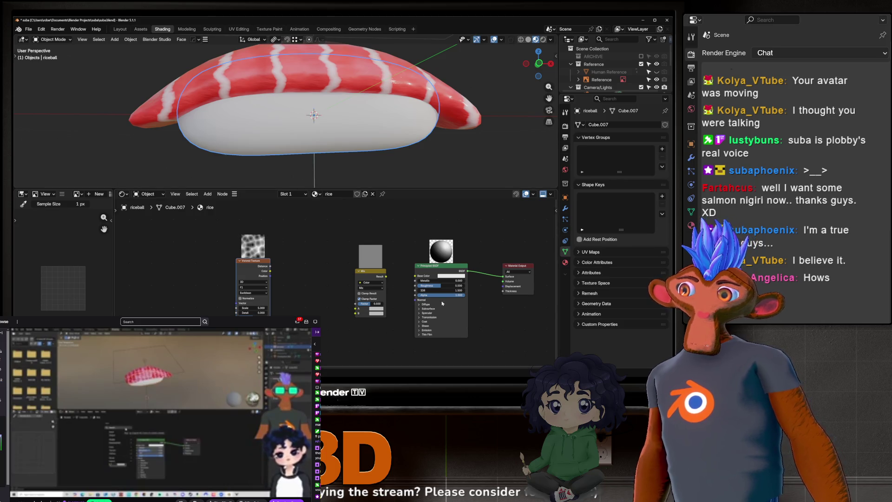
{"action": "left_click_drag", "start_coordinate": [253, 261], "coordinate": [197, 261]}
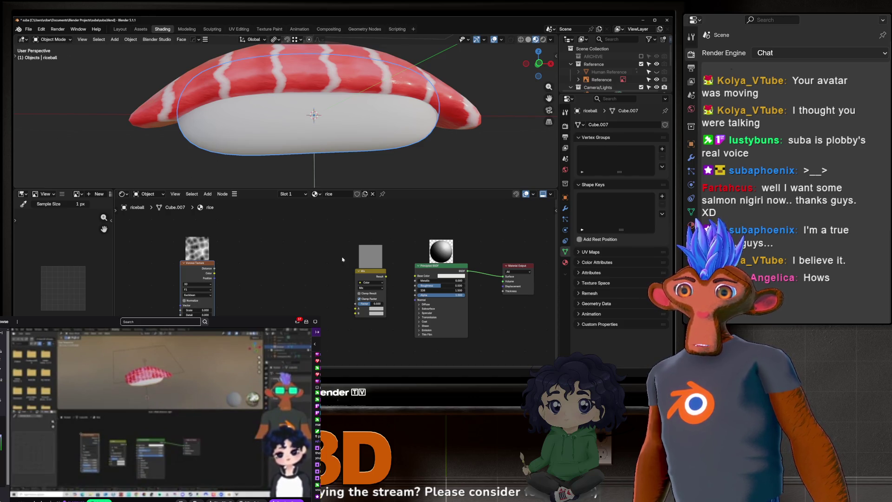
{"action": "middle_click_drag", "start_coordinate": [311, 287], "coordinate": [268, 271]}
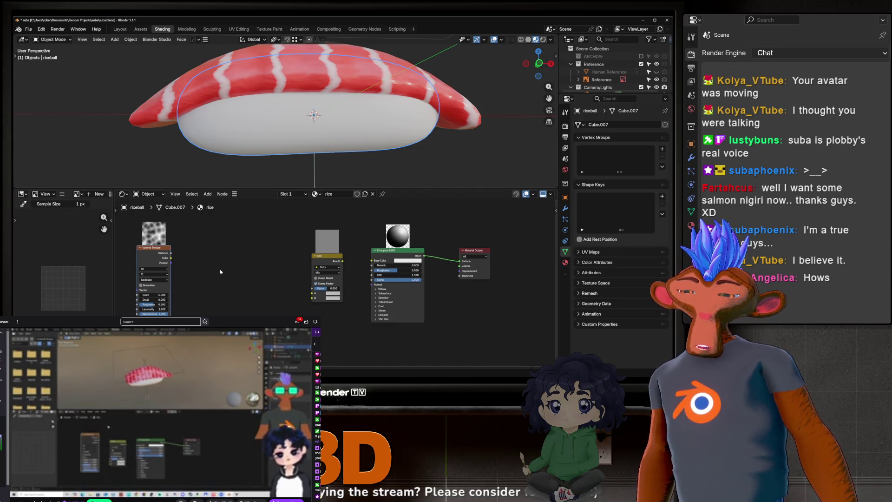
Add a Color Ramp node between the Voronoi Texture and the Mix node.
{"action": "key", "text": "shift+a"}
{"action": "type", "text": "col"}
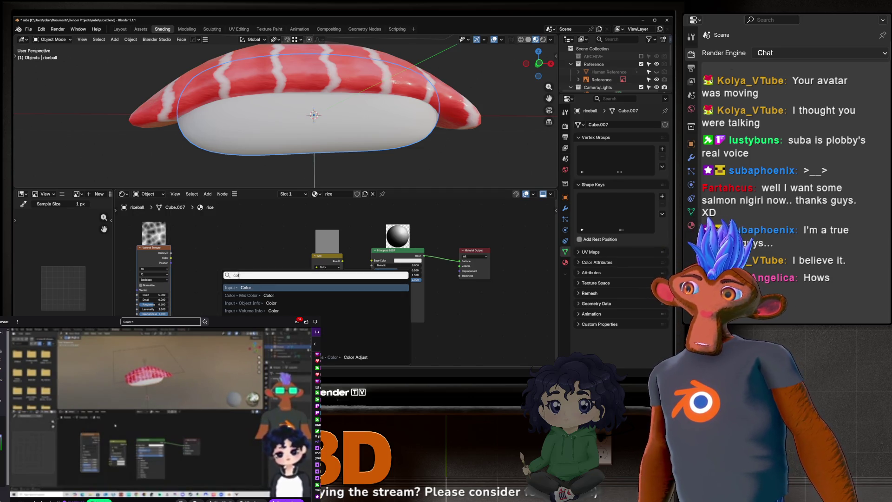
{"action": "type", "text": " ramp"}
{"action": "key", "text": "Return"}
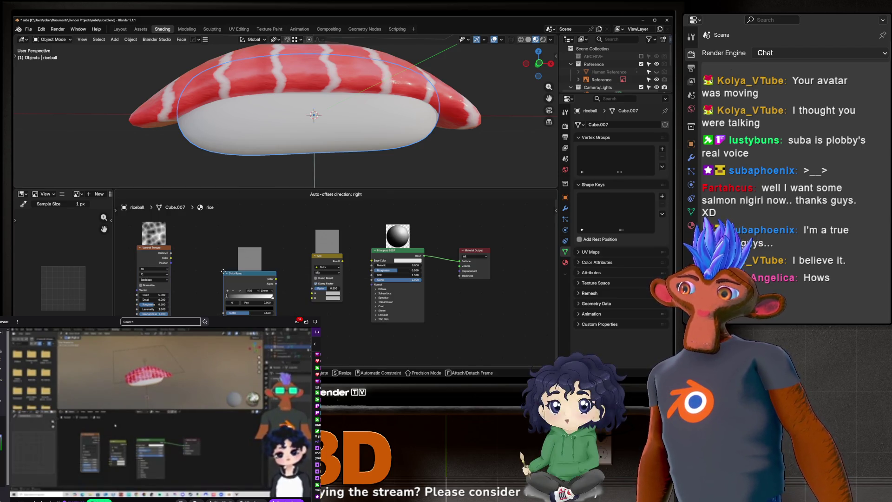
{"action": "left_click", "coordinate": [207, 252]}
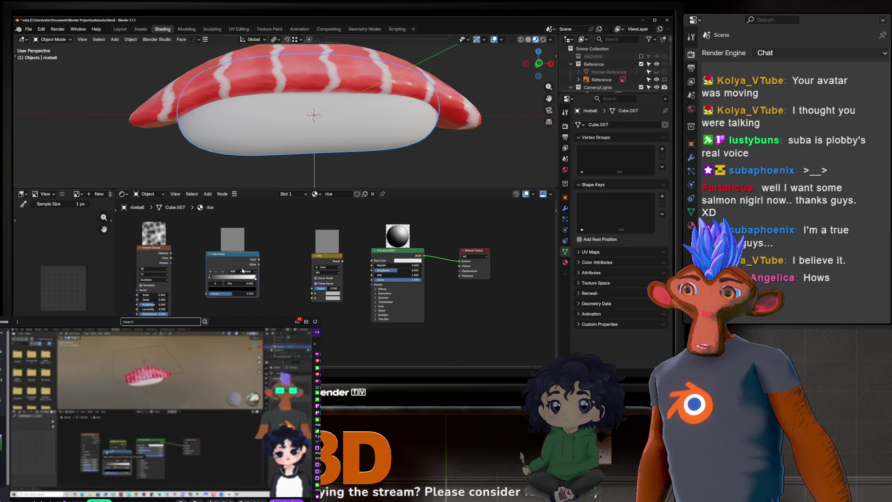
{"action": "mouse_move", "coordinate": [239, 289]}
{"action": "left_mouse_down"}
{"action": "mouse_move", "coordinate": [251, 291]}
{"action": "mouse_move", "coordinate": [249, 276]}
{"action": "left_mouse_up"}
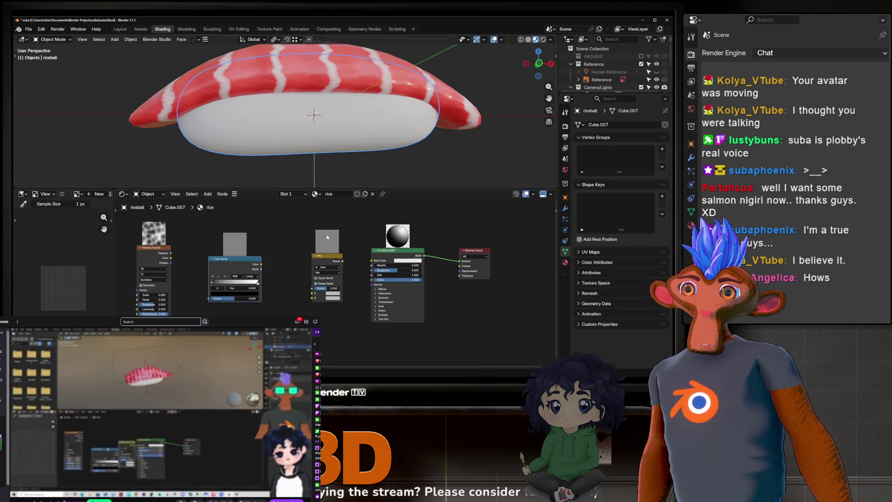
{"action": "scroll", "coordinate": [327, 238], "scroll_direction": "down", "scroll_amount": 1}
{"action": "scroll", "coordinate": [231, 253], "scroll_direction": "down", "scroll_amount": 1}
{"action": "scroll", "coordinate": [231, 254], "scroll_direction": "up", "scroll_amount": 1}
{"action": "scroll", "coordinate": [231, 253], "scroll_direction": "up", "scroll_amount": 1}
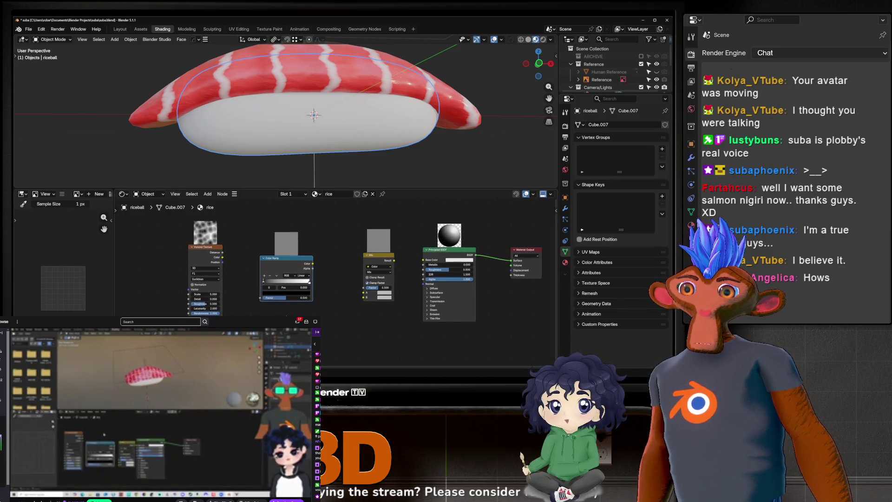
{"action": "scroll", "coordinate": [263, 303], "scroll_direction": "up", "scroll_amount": 1}
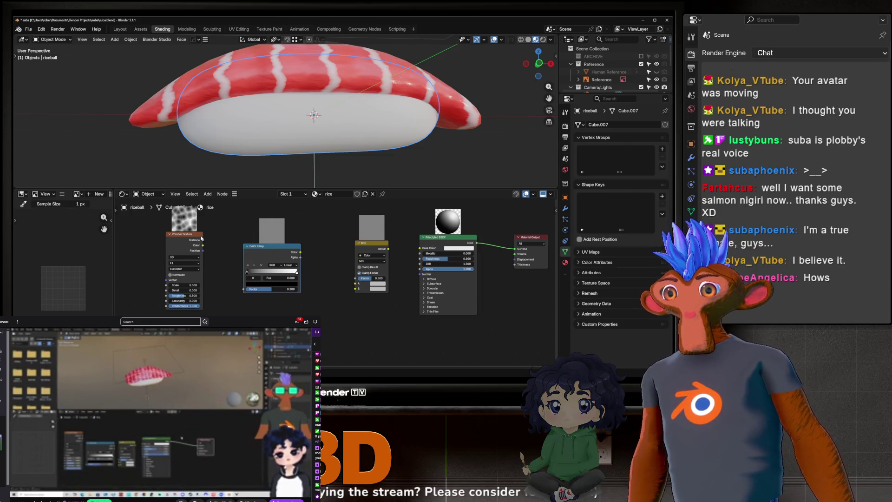
{"action": "left_click", "coordinate": [188, 244], "text": "ctrl+shift"}
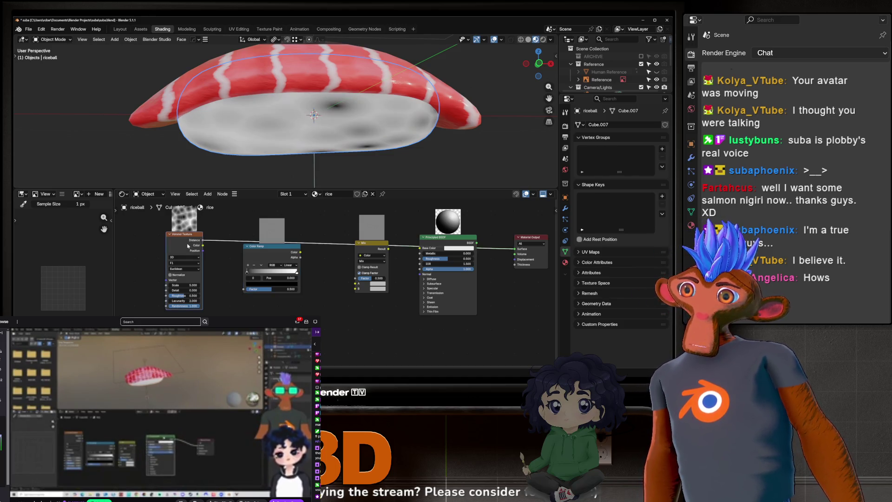
{"action": "middle_click_drag", "start_coordinate": [279, 132], "coordinate": [294, 112]}
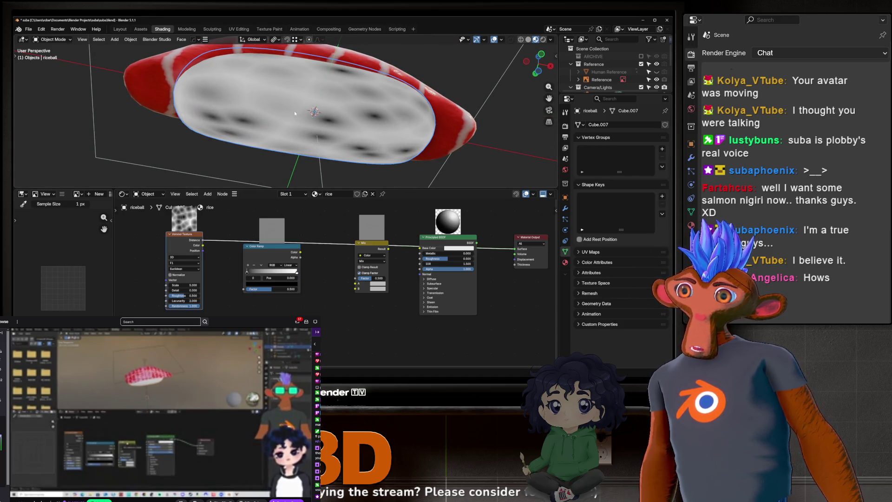
{"action": "key", "text": "ctrl+z"}
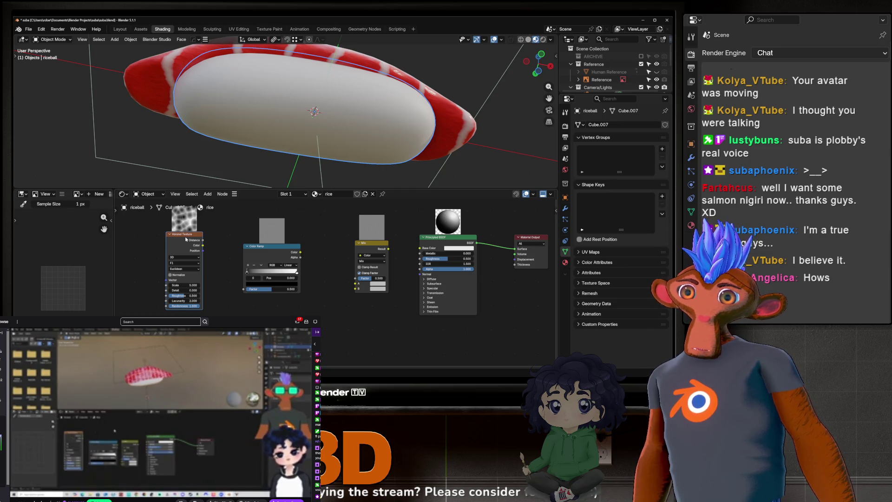
{"action": "key", "text": "ctrl+t"}
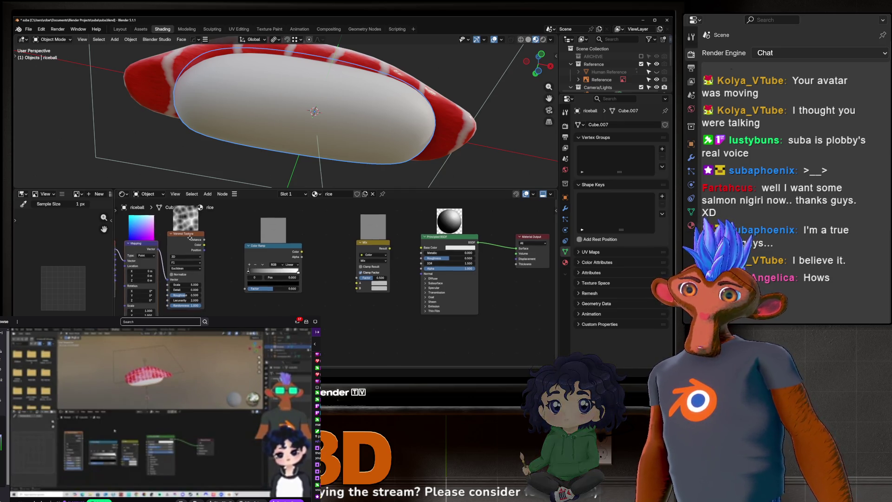
Pan the node graph to show the new Texture Coordinate and Mapping nodes.
{"action": "middle_click_drag", "start_coordinate": [189, 237], "coordinate": [291, 251]}
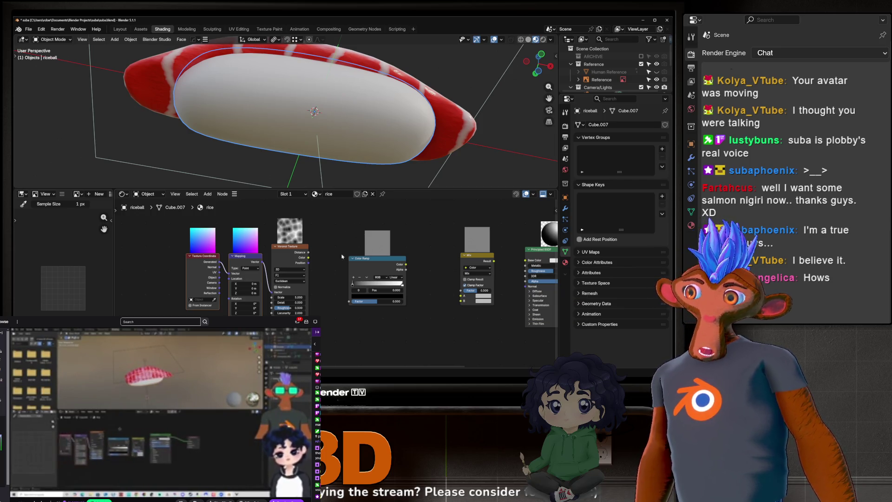
{"action": "scroll", "coordinate": [289, 280], "scroll_direction": "up", "scroll_amount": 1}
{"action": "scroll", "coordinate": [290, 281], "scroll_direction": "up", "scroll_amount": 1}
{"action": "scroll", "coordinate": [290, 280], "scroll_direction": "up", "scroll_amount": 1}
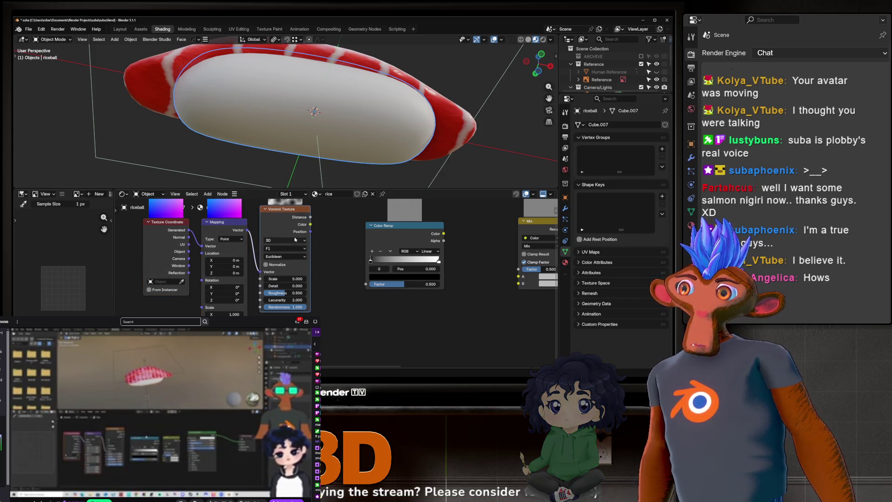
{"action": "scroll", "coordinate": [230, 224], "scroll_direction": "up", "scroll_amount": 2}
{"action": "scroll", "coordinate": [231, 224], "scroll_direction": "up", "scroll_amount": 1}
Tidy the Texture Coordinate and Voronoi nodes and orbit to inspect the rice texture.
{"action": "left_click_drag", "start_coordinate": [242, 231], "coordinate": [188, 238]}
{"action": "middle_click_drag", "start_coordinate": [208, 245], "coordinate": [191, 237]}
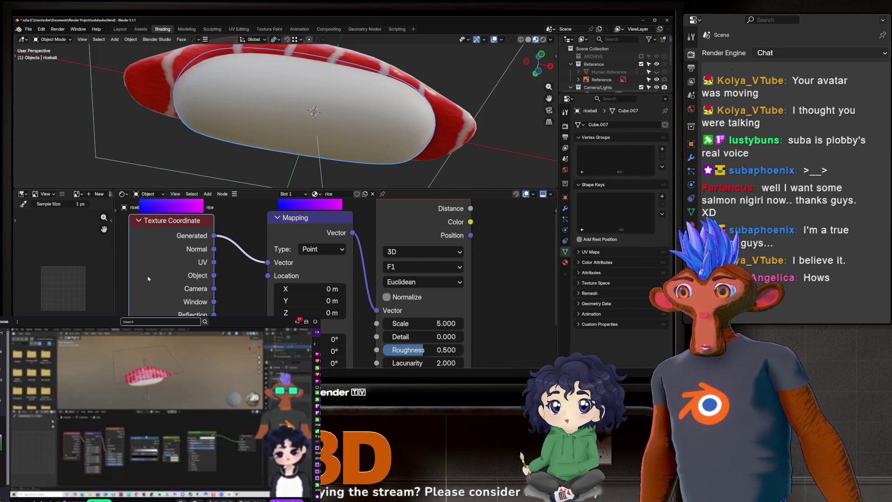
{"action": "scroll", "coordinate": [181, 259], "scroll_direction": "down", "scroll_amount": 2}
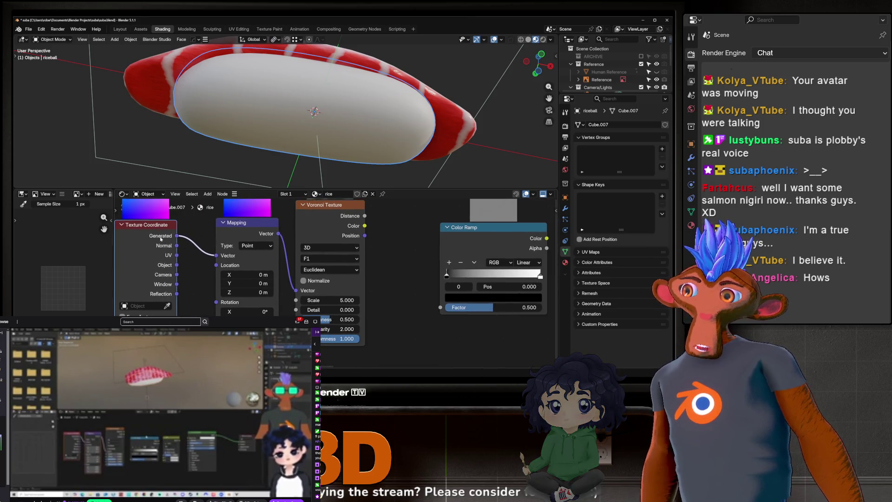
{"action": "scroll", "coordinate": [263, 254], "scroll_direction": "down", "scroll_amount": 1}
{"action": "left_click_drag", "start_coordinate": [310, 220], "coordinate": [324, 221]}
{"action": "middle_click_drag", "start_coordinate": [275, 147], "coordinate": [356, 141]}
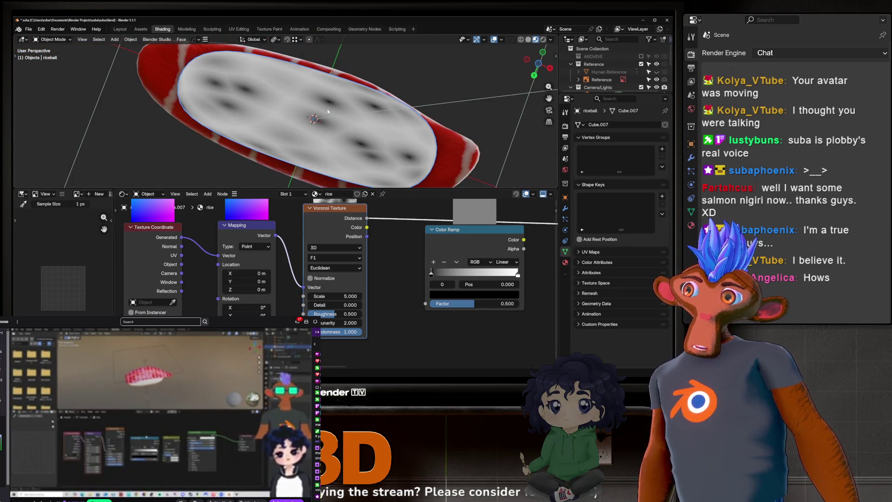
{"action": "mouse_move", "coordinate": [316, 116]}
{"action": "middle_mouse_down"}
{"action": "mouse_move", "coordinate": [408, 172]}
{"action": "mouse_move", "coordinate": [258, 161]}
{"action": "mouse_move", "coordinate": [256, 218]}
{"action": "middle_mouse_up"}
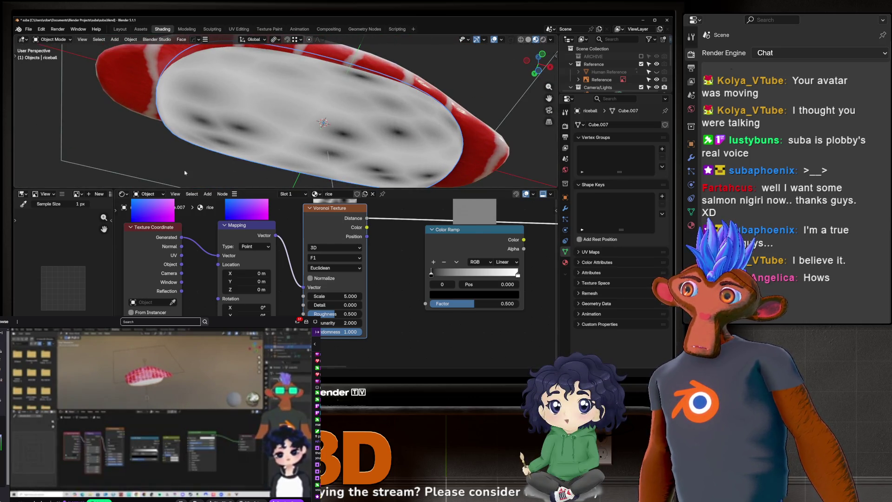
{"action": "middle_click_drag", "start_coordinate": [185, 173], "coordinate": [174, 183]}
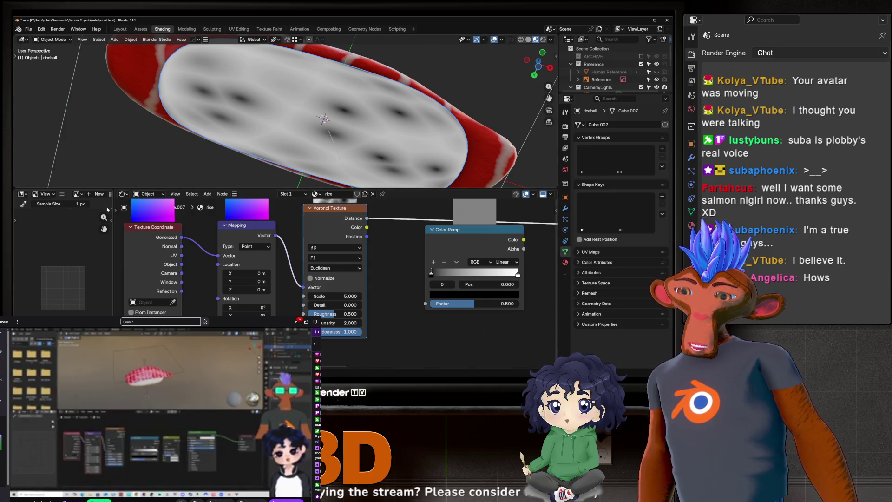
Drive the mapping with UV coordinates and confirm the Voronoi scale of 15.9.
{"action": "left_click_drag", "start_coordinate": [181, 255], "coordinate": [220, 256]}
{"action": "double_click", "coordinate": [334, 295]}
{"action": "type", "text": "15.9"}
{"action": "key", "text": "Return"}
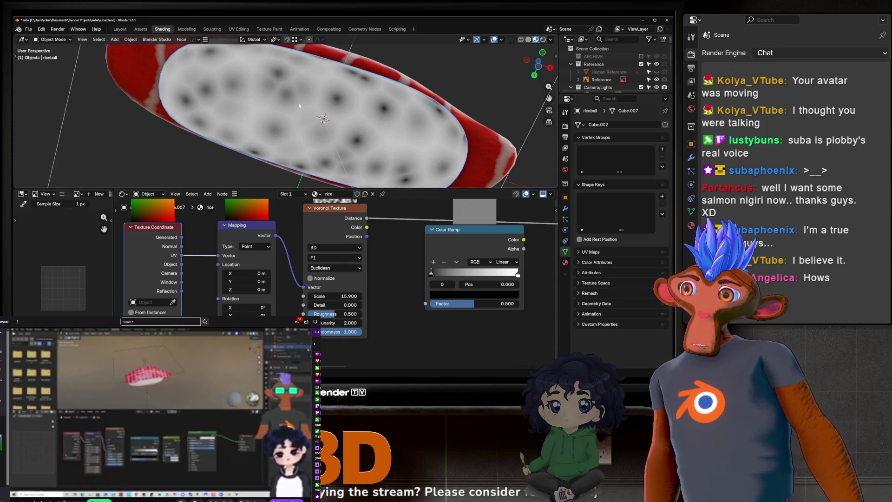
{"action": "middle_click_drag", "start_coordinate": [299, 105], "coordinate": [306, 125]}
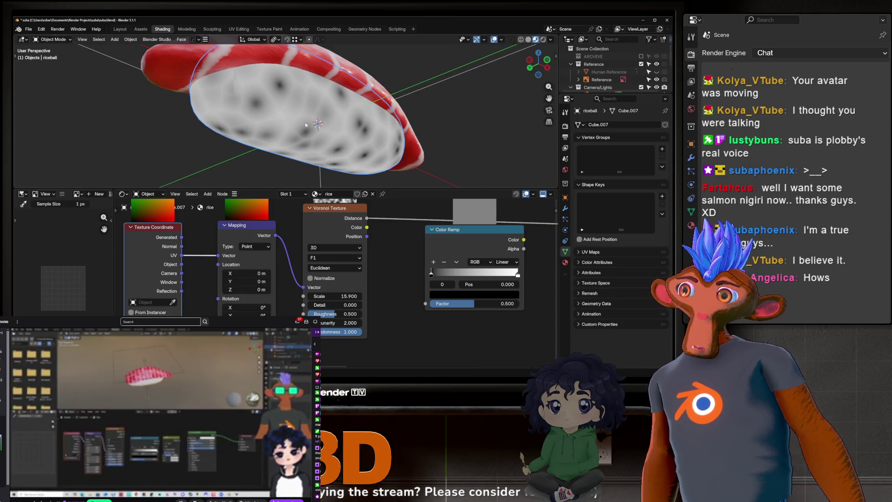
{"action": "scroll", "coordinate": [267, 110], "scroll_direction": "up", "scroll_amount": 3}
{"action": "scroll", "coordinate": [231, 66], "scroll_direction": "up", "scroll_amount": 3}
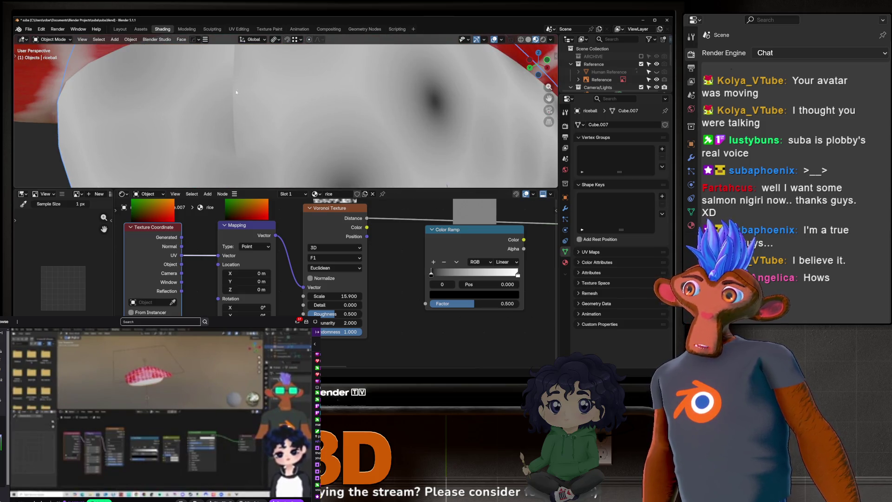
{"action": "scroll", "coordinate": [229, 84], "scroll_direction": "down", "scroll_amount": 3}
{"action": "scroll", "coordinate": [228, 85], "scroll_direction": "down", "scroll_amount": 3}
{"action": "scroll", "coordinate": [229, 84], "scroll_direction": "down", "scroll_amount": 4}
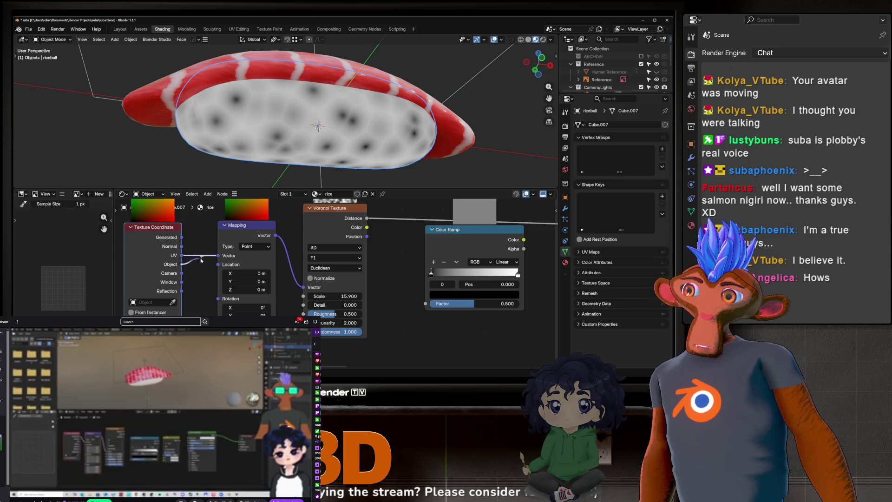
Switch the mapping to Object coordinates and orbit to check the spotted rice.
{"action": "left_click_drag", "start_coordinate": [201, 259], "coordinate": [219, 255]}
{"action": "mouse_move", "coordinate": [314, 140]}
{"action": "middle_mouse_down"}
{"action": "mouse_move", "coordinate": [367, 165]}
{"action": "mouse_move", "coordinate": [283, 161]}
{"action": "middle_mouse_up"}
{"action": "middle_click_drag", "start_coordinate": [255, 163], "coordinate": [329, 163]}
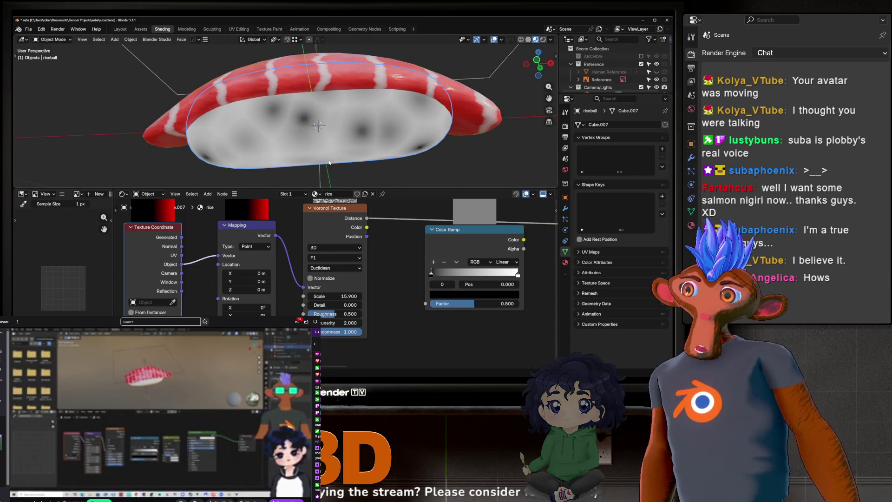
{"action": "mouse_move", "coordinate": [333, 128]}
{"action": "middle_mouse_down"}
{"action": "mouse_move", "coordinate": [333, 87]}
{"action": "mouse_move", "coordinate": [355, 119]}
{"action": "middle_mouse_up"}
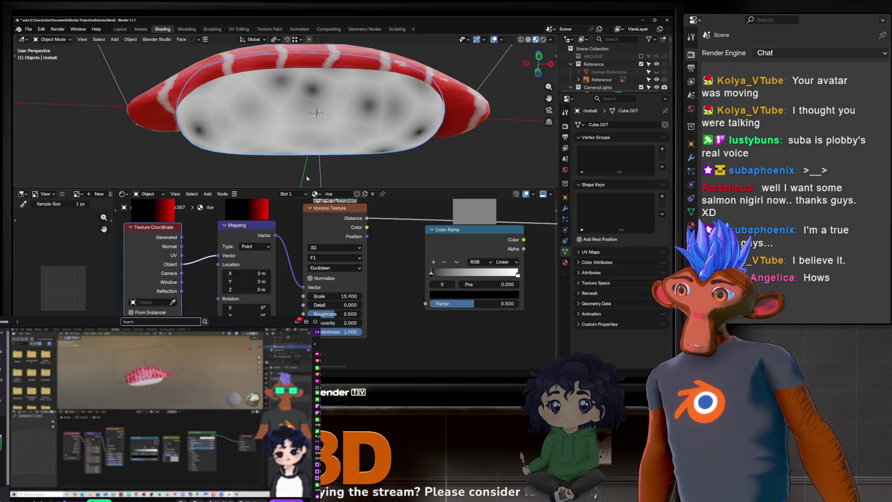
Show the full rice shader again and set the Mix node's A colour to pure white.
{"action": "left_click", "coordinate": [323, 219]}
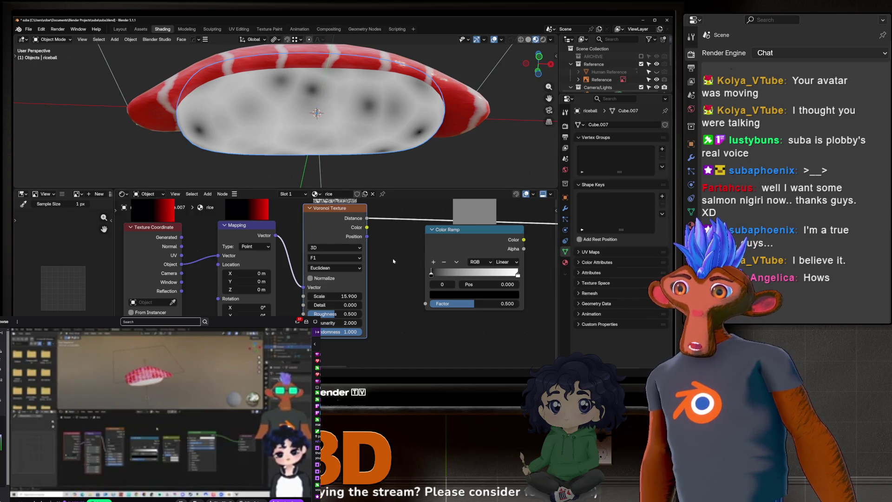
{"action": "scroll", "coordinate": [393, 261], "scroll_direction": "down", "scroll_amount": 2}
{"action": "scroll", "coordinate": [393, 265], "scroll_direction": "right", "scroll_amount": 5}
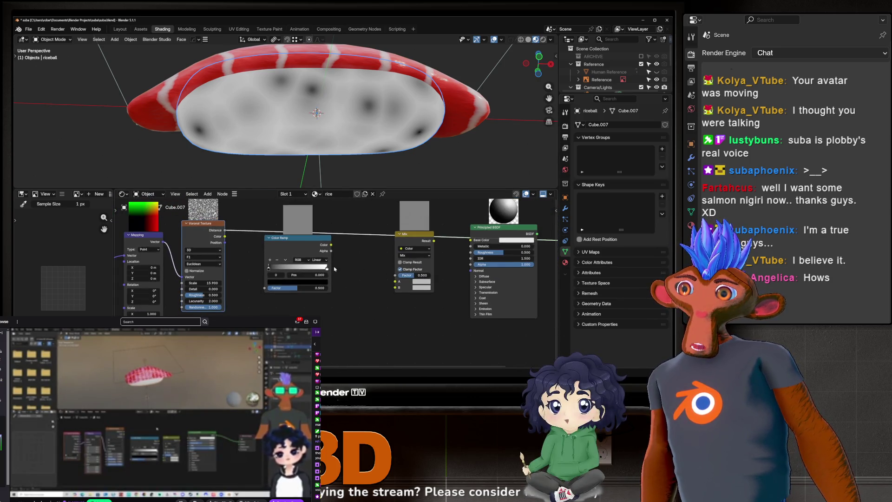
{"action": "left_click", "coordinate": [507, 234], "text": "ctrl+shift"}
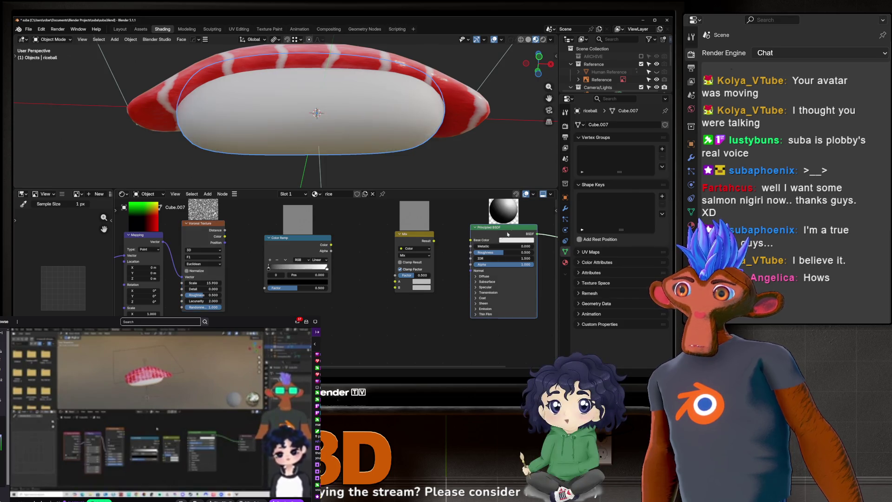
{"action": "scroll", "coordinate": [400, 239], "scroll_direction": "up", "scroll_amount": 2}
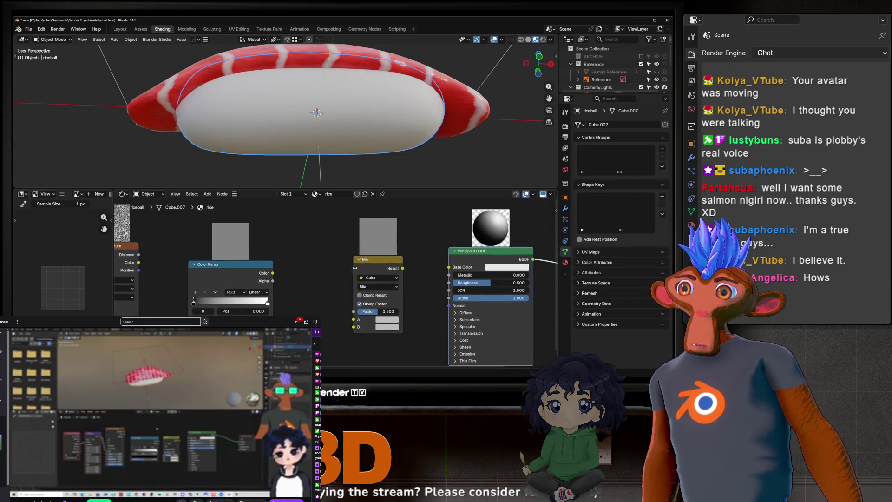
{"action": "scroll", "coordinate": [390, 317], "scroll_direction": "up", "scroll_amount": 2}
{"action": "scroll", "coordinate": [390, 318], "scroll_direction": "up", "scroll_amount": 2}
{"action": "left_click", "coordinate": [376, 315]}
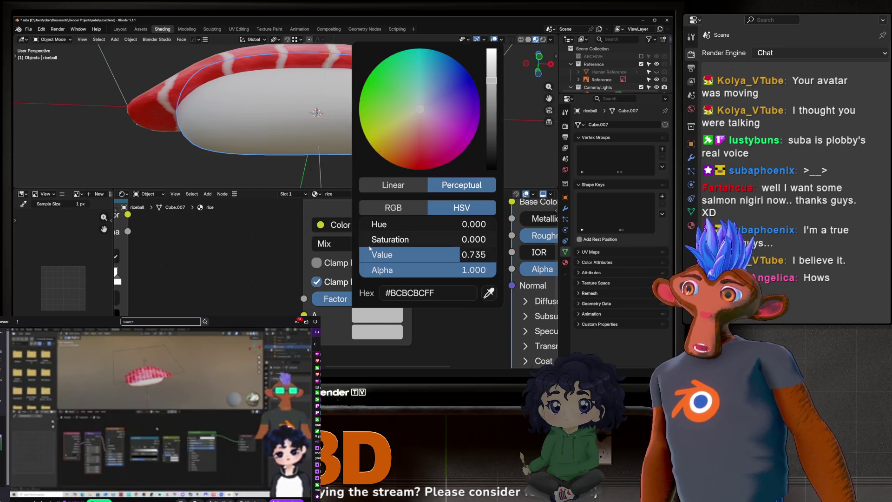
{"action": "left_click_drag", "start_coordinate": [461, 254], "coordinate": [495, 254]}
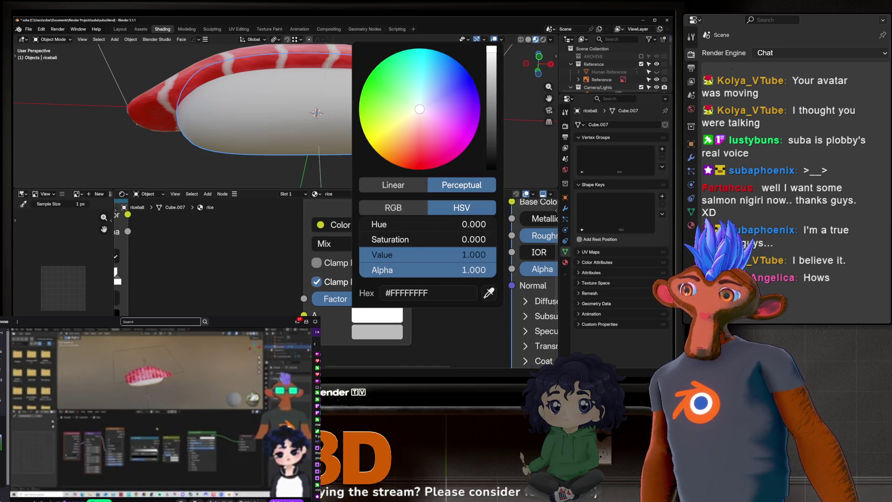
{"action": "key", "text": "Escape"}
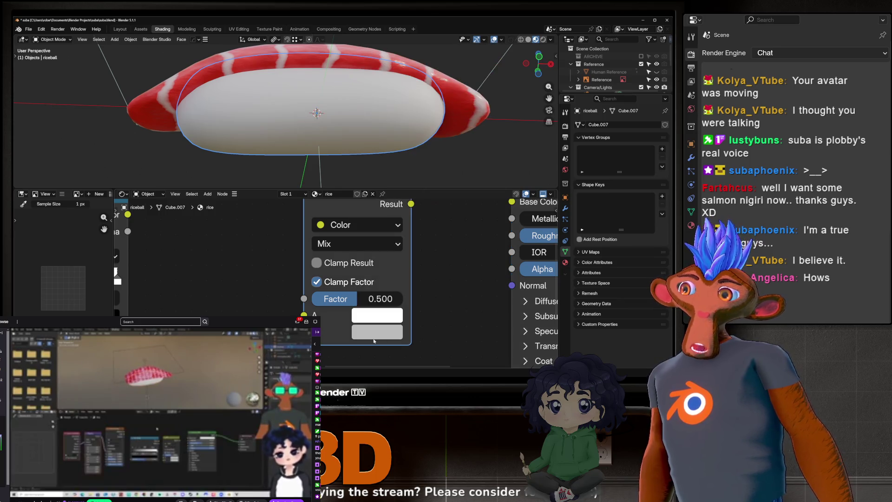
Set the Mix node's B colour to a pale pinkish off-white (#FFECEB).
{"action": "left_click", "coordinate": [403, 315]}
{"action": "left_click_drag", "start_coordinate": [421, 127], "coordinate": [417, 132]}
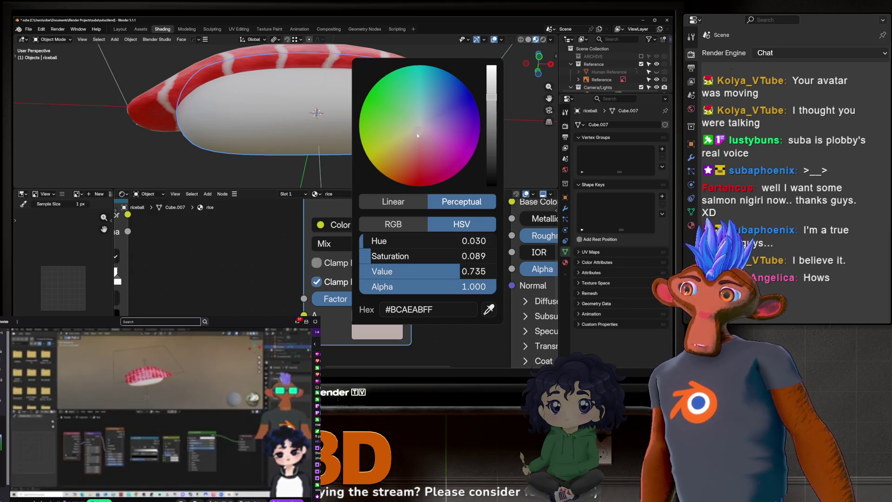
{"action": "left_click_drag", "start_coordinate": [383, 272], "coordinate": [496, 271]}
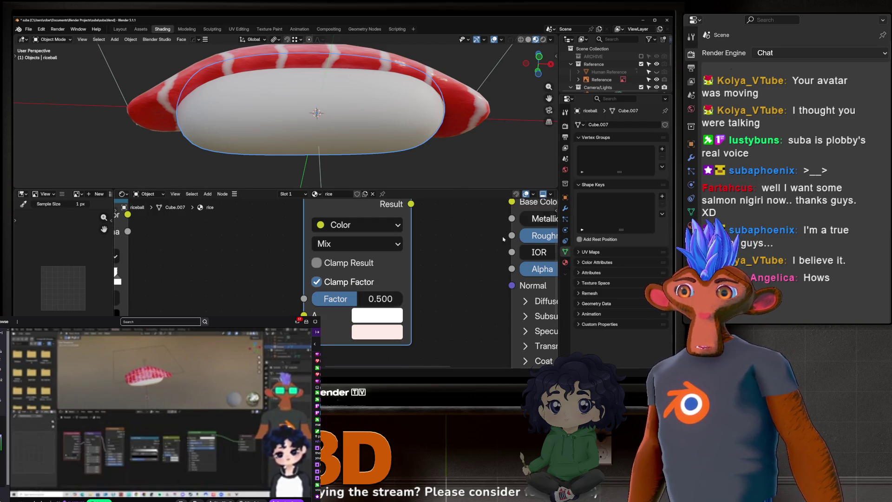
{"action": "scroll", "coordinate": [365, 343], "scroll_direction": "up", "scroll_amount": 1}
{"action": "scroll", "coordinate": [364, 343], "scroll_direction": "up", "scroll_amount": 1}
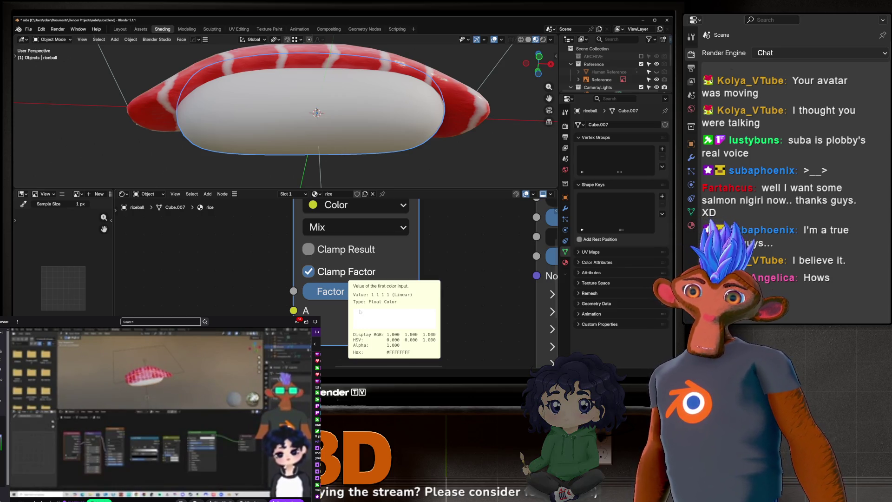
{"action": "scroll", "coordinate": [348, 311], "scroll_direction": "down", "scroll_amount": 2}
{"action": "scroll", "coordinate": [321, 304], "scroll_direction": "down", "scroll_amount": 2}
{"action": "scroll", "coordinate": [297, 298], "scroll_direction": "down", "scroll_amount": 2}
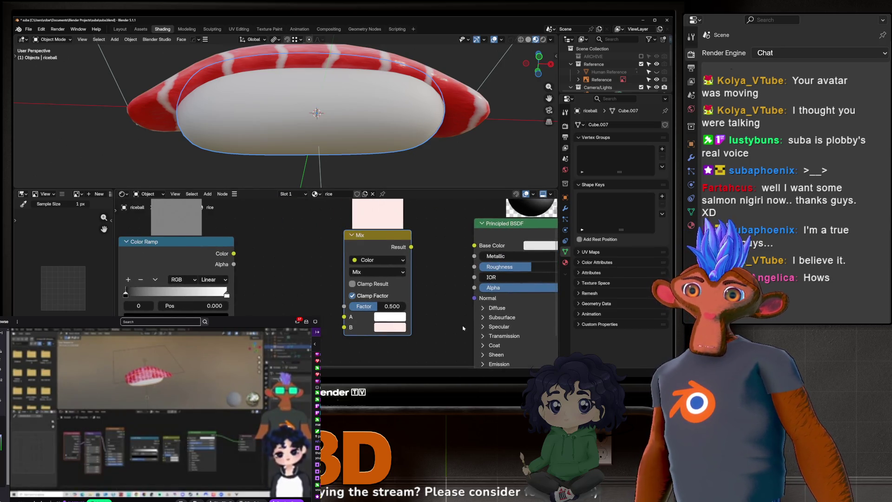
{"action": "scroll", "coordinate": [391, 306], "scroll_direction": "down", "scroll_amount": 1}
{"action": "scroll", "coordinate": [330, 287], "scroll_direction": "down", "scroll_amount": 2}
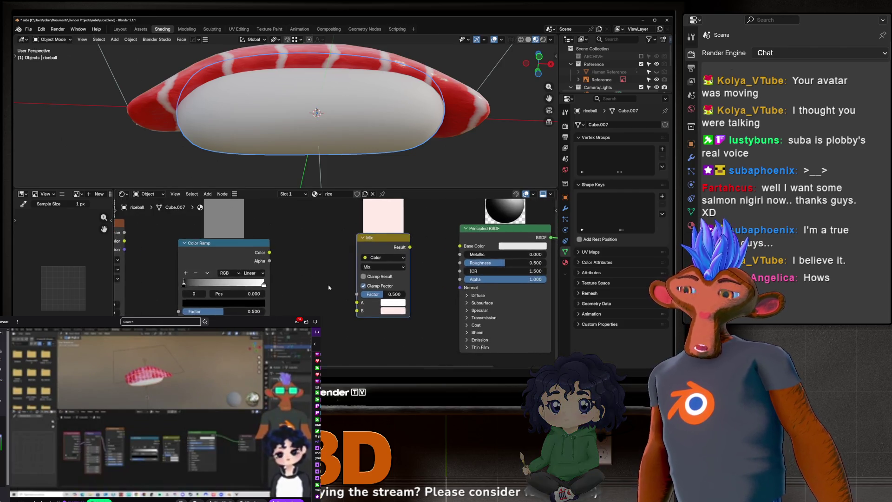
{"action": "scroll", "coordinate": [329, 288], "scroll_direction": "down", "scroll_amount": 1}
{"action": "scroll", "coordinate": [328, 285], "scroll_direction": "up", "scroll_amount": 2, "text": "ctrl"}
{"action": "scroll", "coordinate": [324, 279], "scroll_direction": "up", "scroll_amount": 2, "text": "ctrl"}
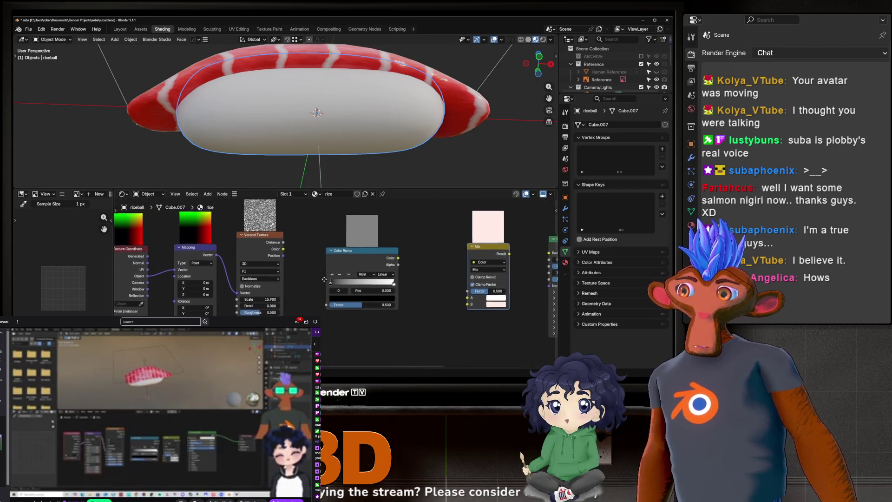
{"action": "scroll", "coordinate": [324, 279], "scroll_direction": "up", "scroll_amount": 1}
{"action": "scroll", "coordinate": [327, 281], "scroll_direction": "up", "scroll_amount": 1}
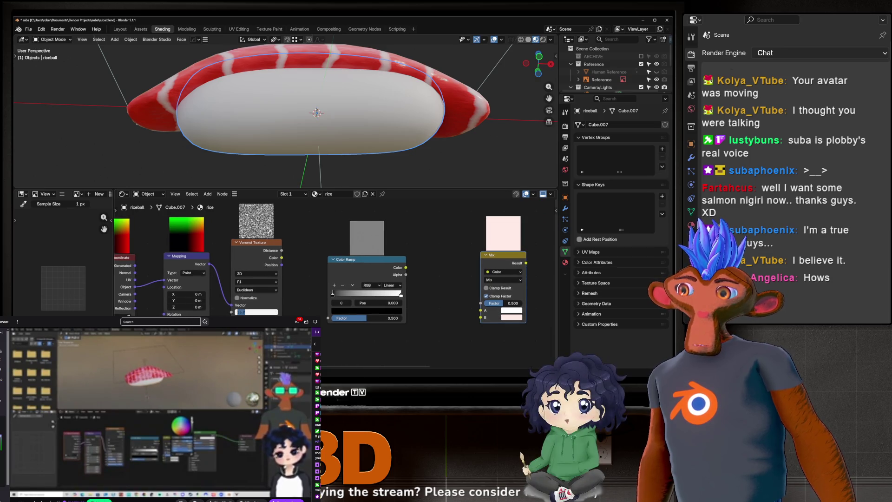
{"action": "type", "text": "5"}
Set the Voronoi scale to 5 and link its Distance output to the Color Ramp Fac.
{"action": "key", "text": "Return"}
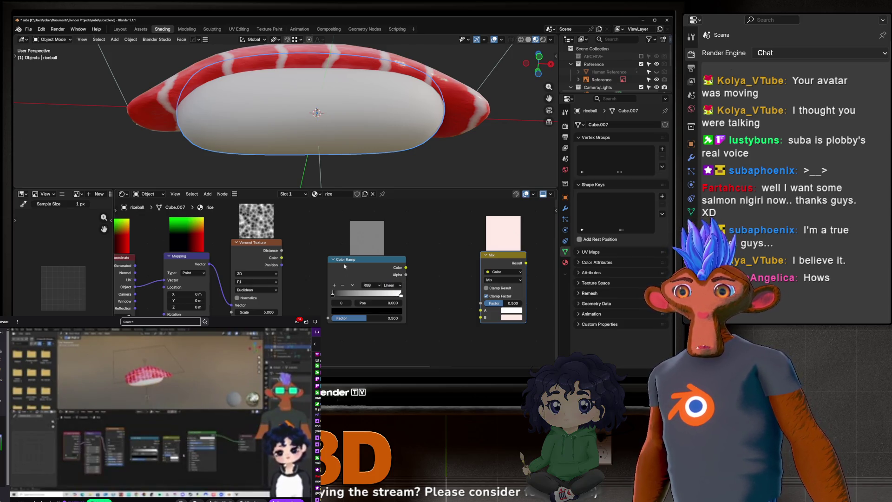
{"action": "middle_click_drag", "start_coordinate": [323, 253], "coordinate": [310, 251]}
{"action": "scroll", "coordinate": [311, 251], "scroll_direction": "up", "scroll_amount": 1}
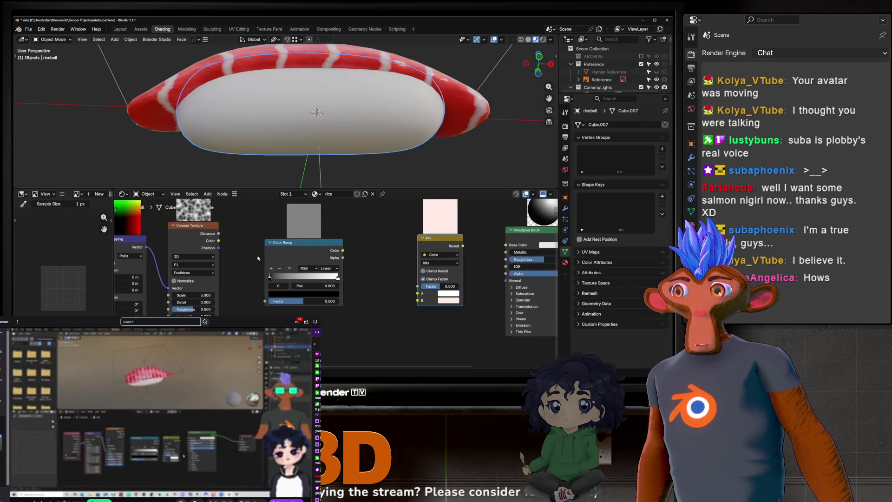
{"action": "scroll", "coordinate": [264, 252], "scroll_direction": "up", "scroll_amount": 1, "text": "ctrl"}
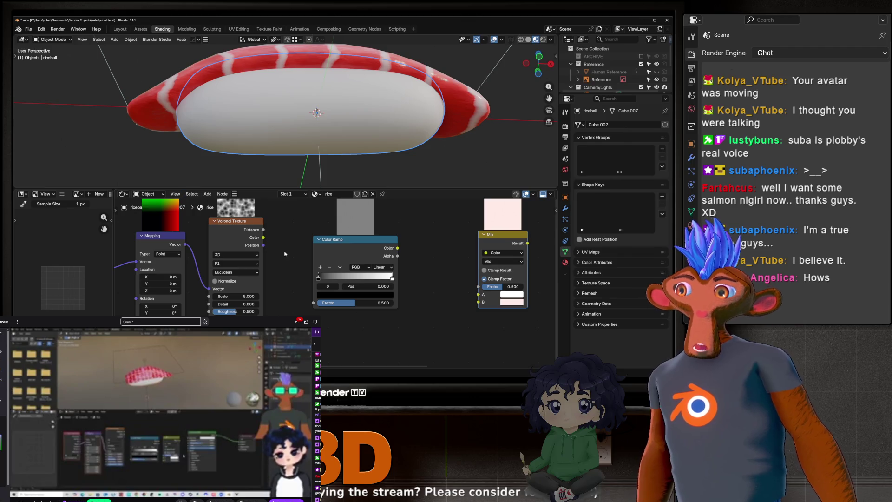
{"action": "left_click_drag", "start_coordinate": [304, 226], "coordinate": [314, 227]}
{"action": "middle_click_drag", "start_coordinate": [360, 284], "coordinate": [318, 286]}
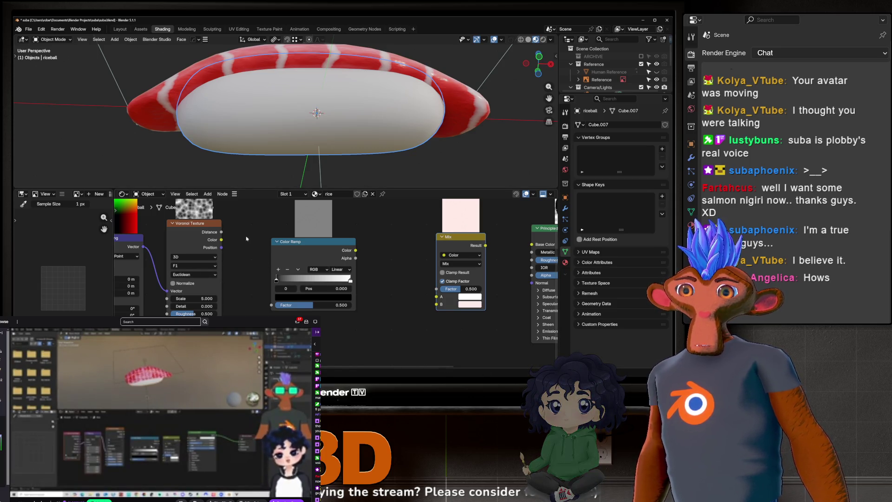
{"action": "mouse_move", "coordinate": [221, 232]}
{"action": "left_mouse_down"}
{"action": "mouse_move", "coordinate": [268, 305]}
{"action": "mouse_move", "coordinate": [250, 307]}
{"action": "mouse_move", "coordinate": [272, 290]}
{"action": "left_mouse_up"}
{"action": "scroll", "coordinate": [293, 305], "scroll_direction": "up", "scroll_amount": 2}
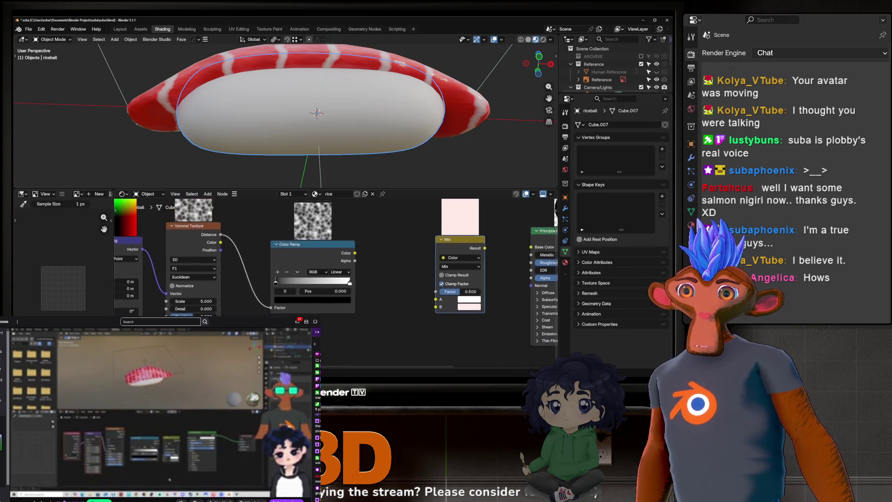
Hide node previews and preview the Color Ramp output on the rice ball.
{"action": "left_click", "coordinate": [534, 197]}
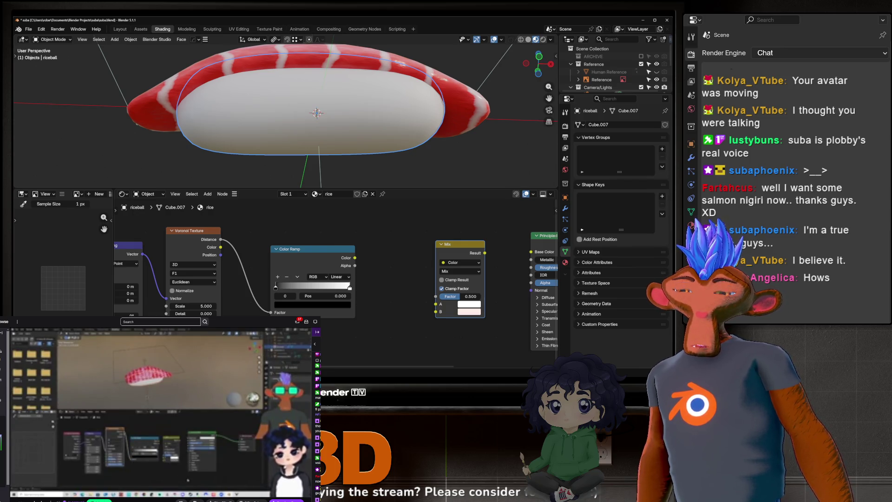
{"action": "mouse_move", "coordinate": [340, 278]}
{"action": "middle_mouse_down"}
{"action": "mouse_move", "coordinate": [351, 270]}
{"action": "mouse_move", "coordinate": [386, 273]}
{"action": "middle_mouse_up"}
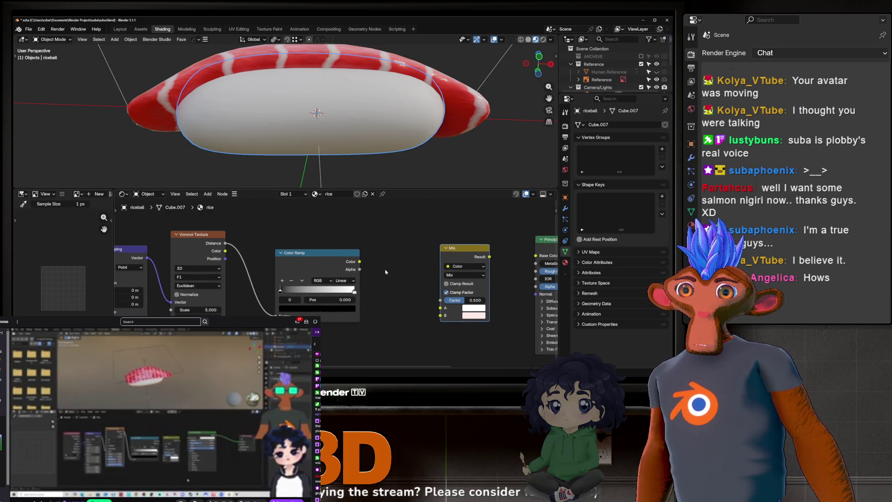
{"action": "left_click", "coordinate": [307, 256], "text": "ctrl+shift"}
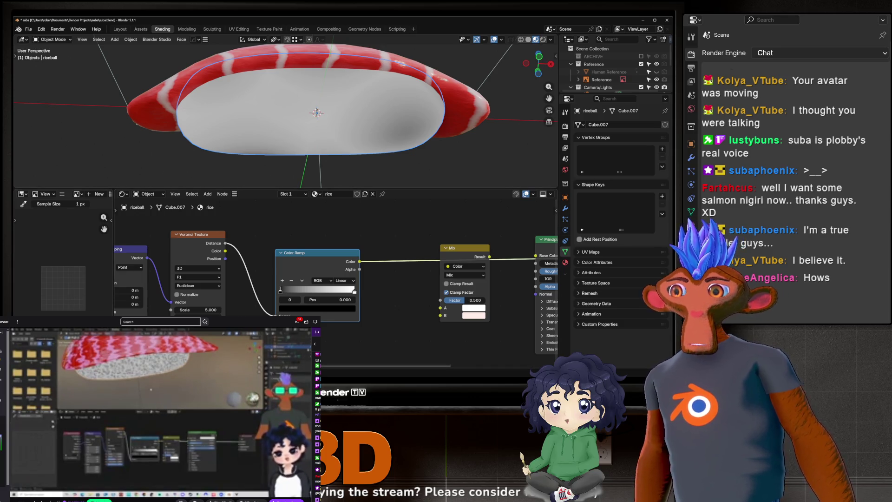
Raise the Voronoi scale to about 24.6 and inspect the denser rice spots.
{"action": "mouse_move", "coordinate": [201, 311]}
{"action": "left_mouse_down"}
{"action": "mouse_move", "coordinate": [237, 310]}
{"action": "mouse_move", "coordinate": [193, 310]}
{"action": "left_mouse_up"}
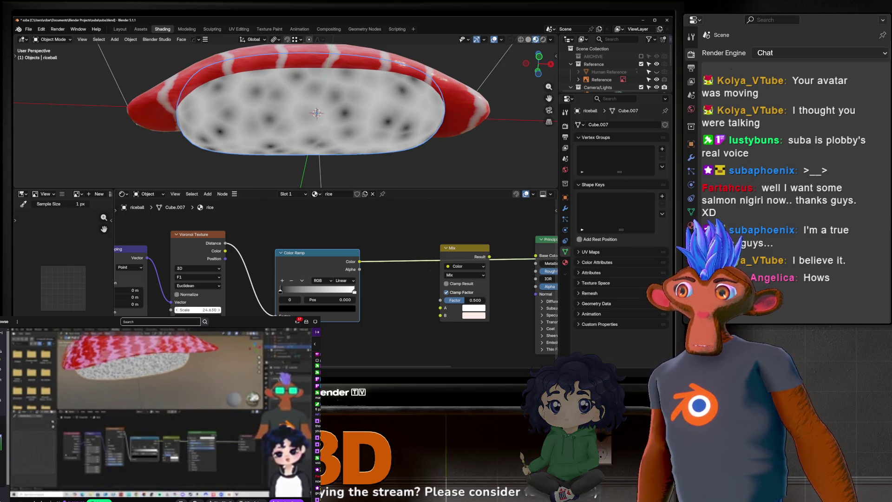
{"action": "middle_click_drag", "start_coordinate": [281, 170], "coordinate": [289, 121]}
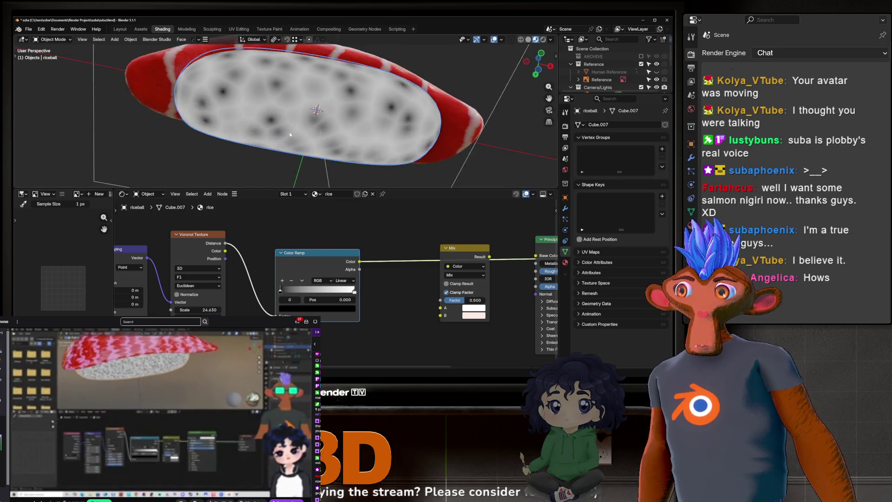
{"action": "scroll", "coordinate": [203, 310], "scroll_direction": "up", "scroll_amount": 1}
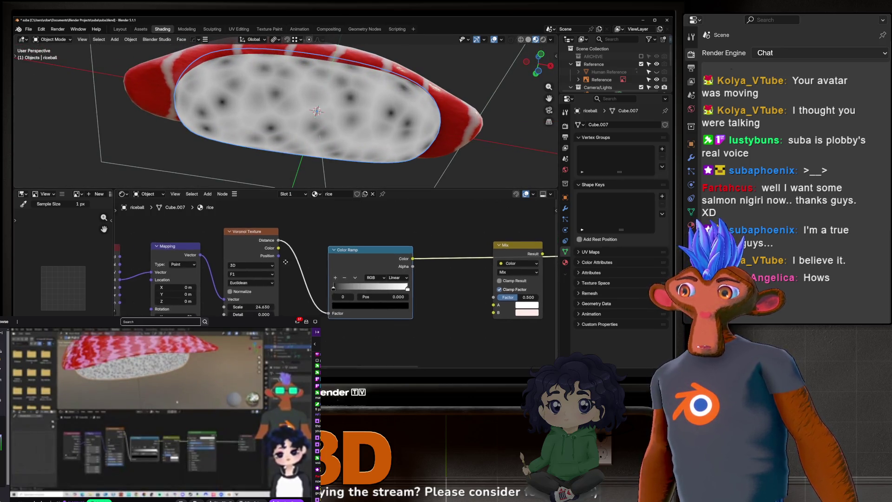
{"action": "scroll", "coordinate": [209, 309], "scroll_direction": "up", "scroll_amount": 1}
{"action": "scroll", "coordinate": [223, 307], "scroll_direction": "up", "scroll_amount": 1}
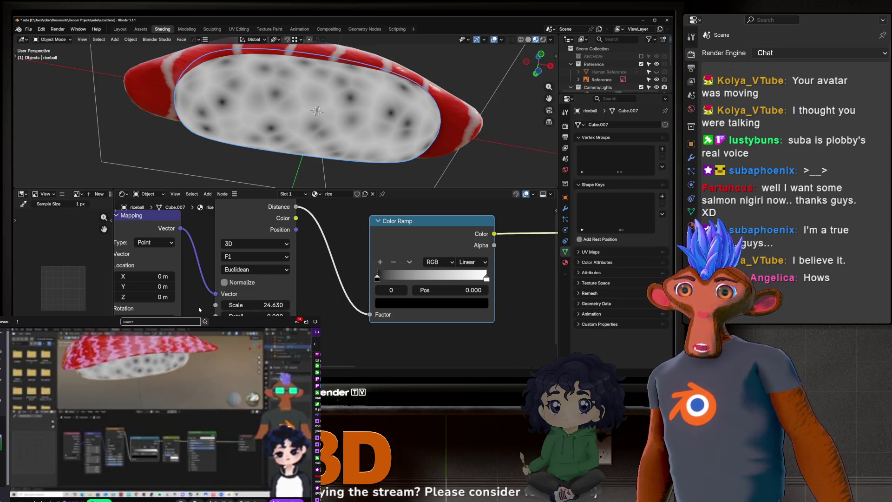
{"action": "mouse_move", "coordinate": [330, 152]}
{"action": "middle_mouse_down"}
{"action": "mouse_move", "coordinate": [420, 134]}
{"action": "mouse_move", "coordinate": [320, 130]}
{"action": "middle_mouse_up"}
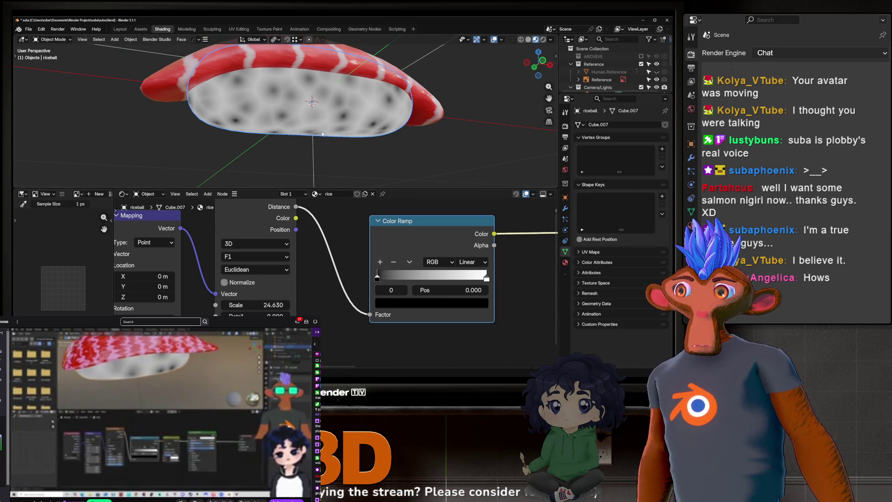
Link the Color Ramp's Color output into the Mix node's Factor socket.
{"action": "middle_click_drag", "start_coordinate": [322, 134], "coordinate": [327, 104]}
{"action": "scroll", "coordinate": [327, 103], "scroll_direction": "up", "scroll_amount": 2}
{"action": "scroll", "coordinate": [348, 112], "scroll_direction": "up", "scroll_amount": 2}
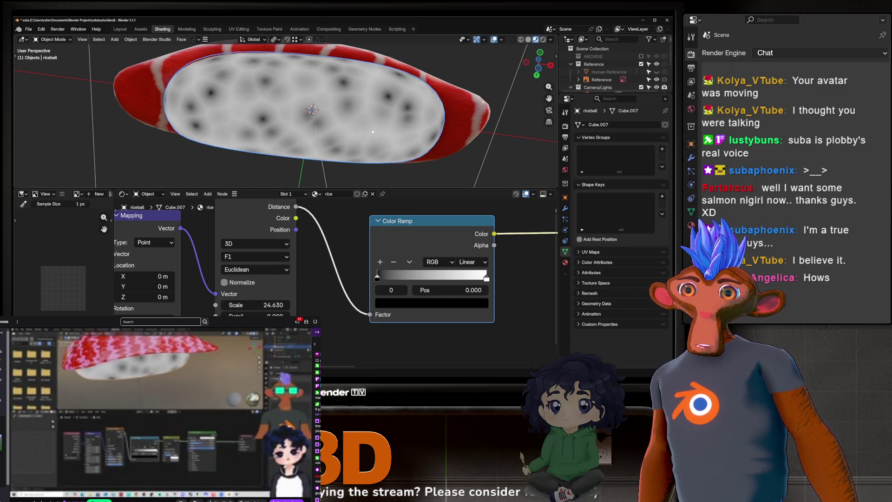
{"action": "scroll", "coordinate": [368, 137], "scroll_direction": "down", "scroll_amount": 2}
{"action": "middle_click_drag", "start_coordinate": [368, 137], "coordinate": [375, 33]}
{"action": "middle_click_drag", "start_coordinate": [362, 132], "coordinate": [384, 162]}
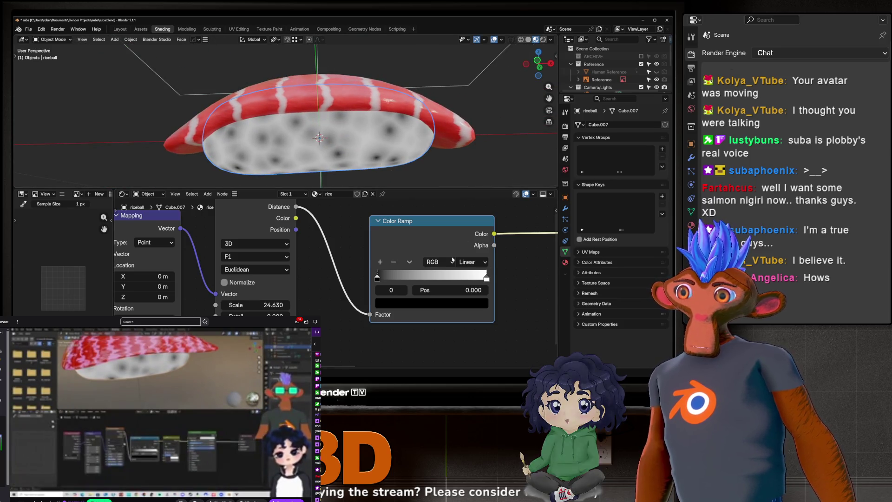
{"action": "mouse_move", "coordinate": [384, 161]}
{"action": "middle_mouse_down"}
{"action": "mouse_move", "coordinate": [395, 102]}
{"action": "mouse_move", "coordinate": [496, 115]}
{"action": "mouse_move", "coordinate": [358, 136]}
{"action": "mouse_move", "coordinate": [364, 160]}
{"action": "middle_mouse_up"}
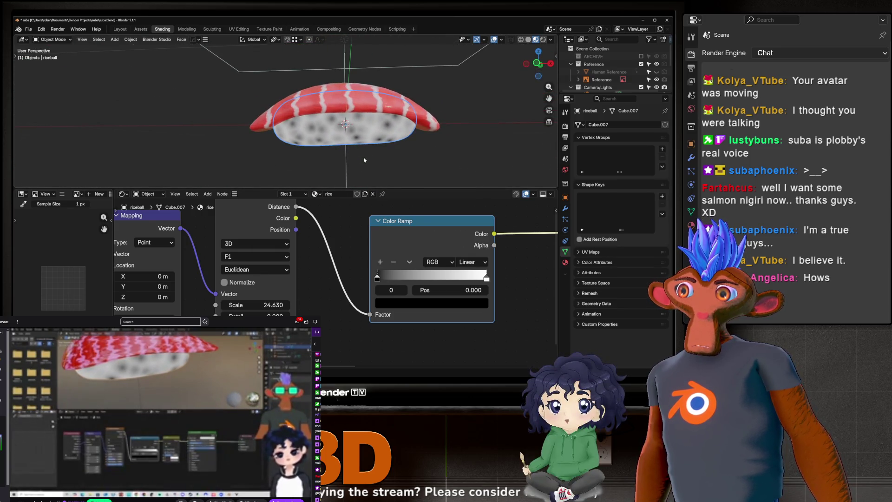
{"action": "middle_click_drag", "start_coordinate": [502, 242], "coordinate": [348, 229]}
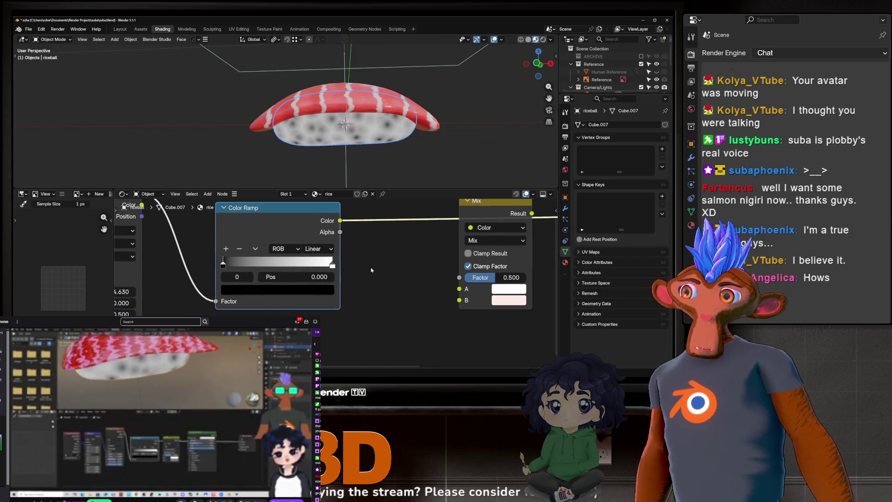
{"action": "middle_click_drag", "start_coordinate": [281, 254], "coordinate": [303, 293]}
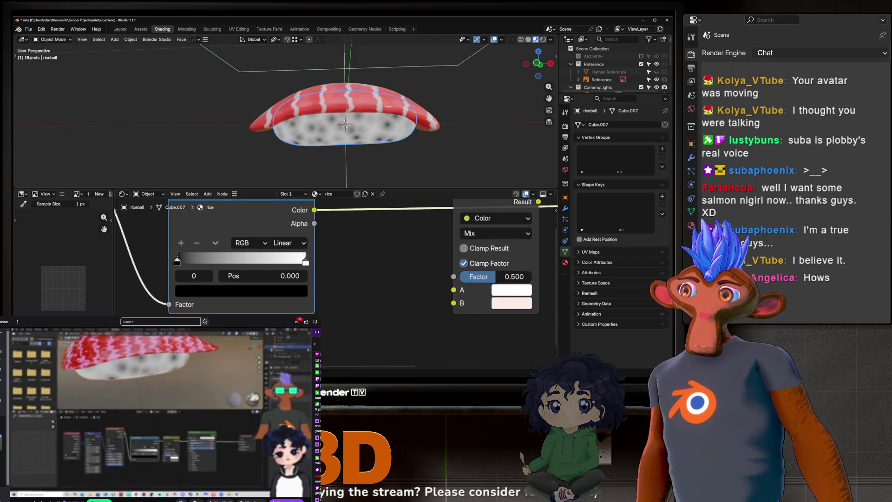
{"action": "scroll", "coordinate": [303, 293], "scroll_direction": "up", "scroll_amount": 1}
{"action": "left_click_drag", "start_coordinate": [267, 242], "coordinate": [407, 310]}
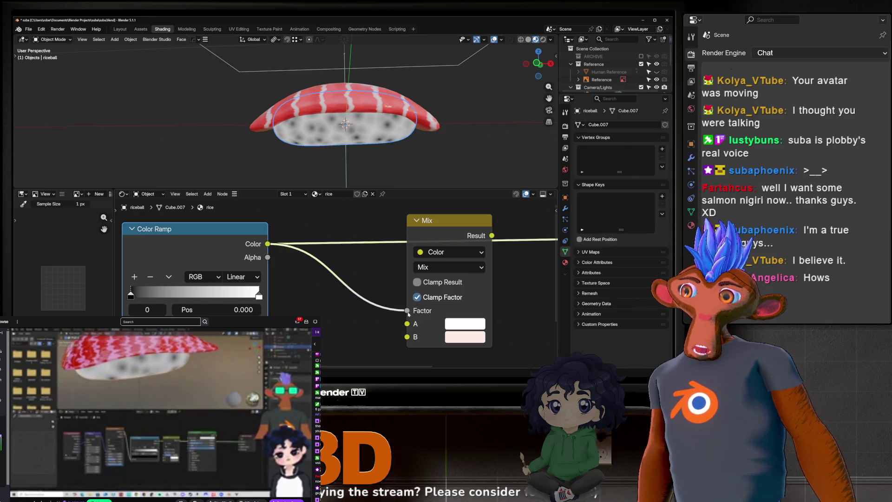
{"action": "scroll", "coordinate": [411, 310], "scroll_direction": "down", "scroll_amount": 2}
Feed the Mix result into the rice Principled BSDF Base Color and check the grey spots.
{"action": "middle_click_drag", "start_coordinate": [463, 231], "coordinate": [361, 239]}
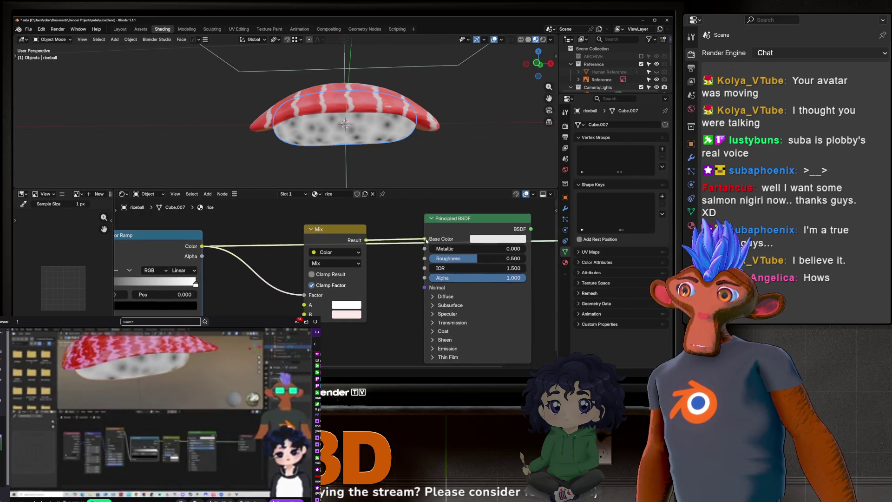
{"action": "left_click_drag", "start_coordinate": [430, 238], "coordinate": [424, 239]}
{"action": "scroll", "coordinate": [348, 86], "scroll_direction": "up", "scroll_amount": 4}
{"action": "mouse_move", "coordinate": [348, 88]}
{"action": "middle_mouse_down"}
{"action": "mouse_move", "coordinate": [313, 110]}
{"action": "mouse_move", "coordinate": [326, 160]}
{"action": "middle_mouse_up"}
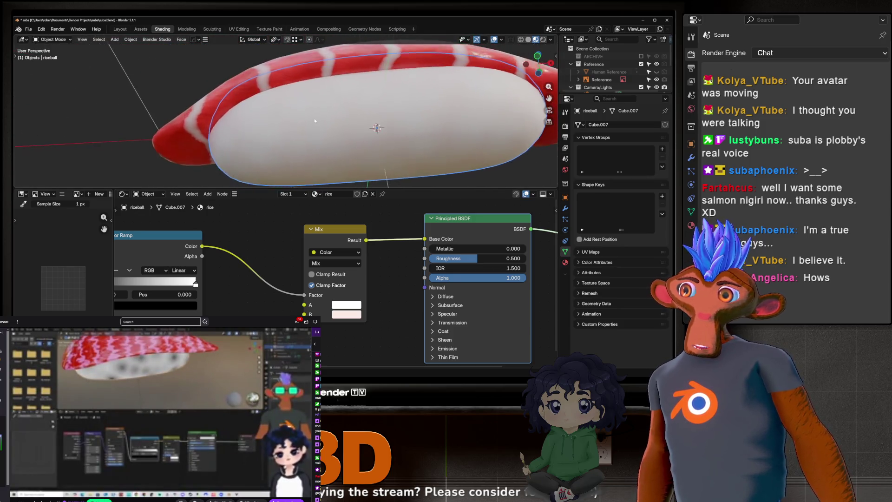
{"action": "middle_click_drag", "start_coordinate": [147, 237], "coordinate": [249, 250]}
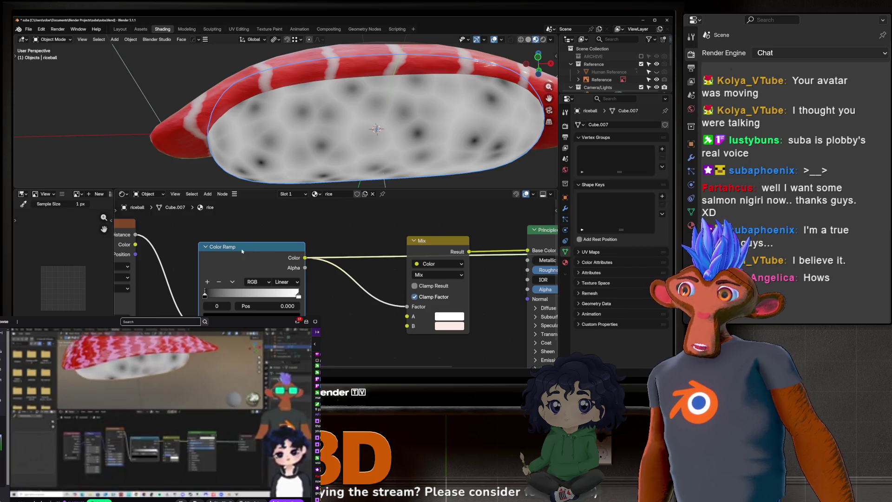
Nudge the ramp's black stop and shift the Color Ramp node slightly right.
{"action": "left_click_drag", "start_coordinate": [204, 293], "coordinate": [204, 295]}
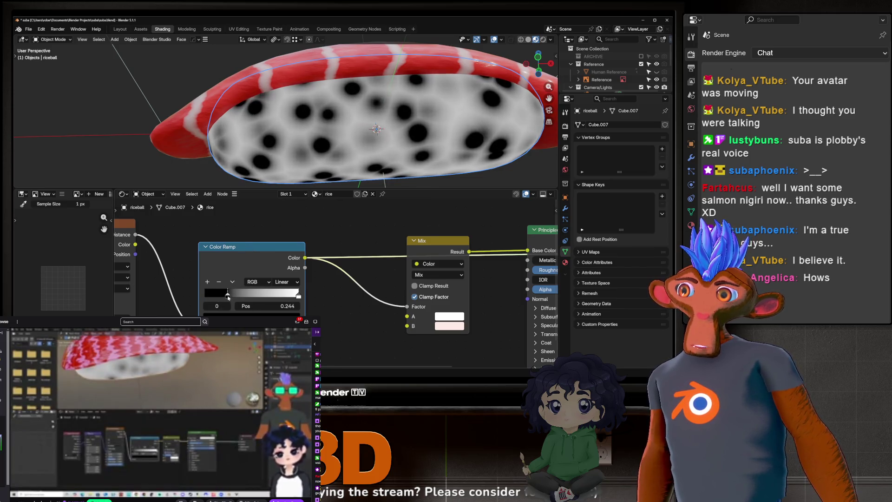
{"action": "middle_click_drag", "start_coordinate": [222, 270], "coordinate": [265, 276]}
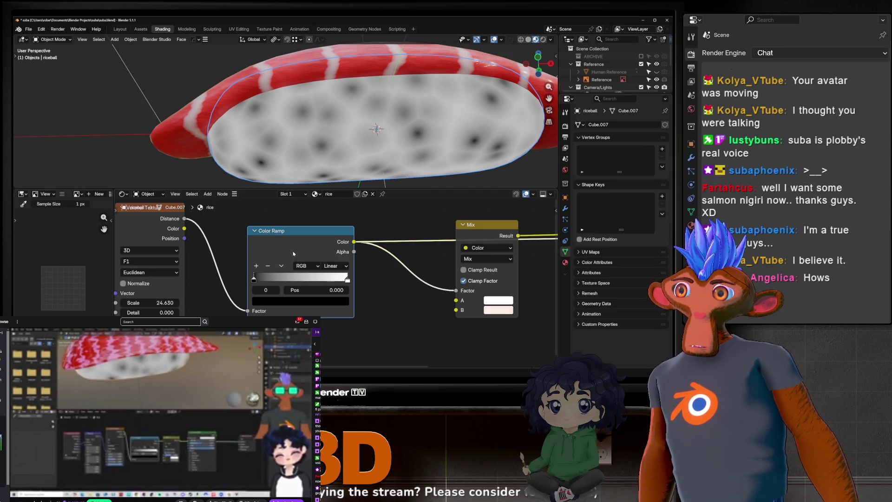
{"action": "left_click_drag", "start_coordinate": [294, 253], "coordinate": [317, 255]}
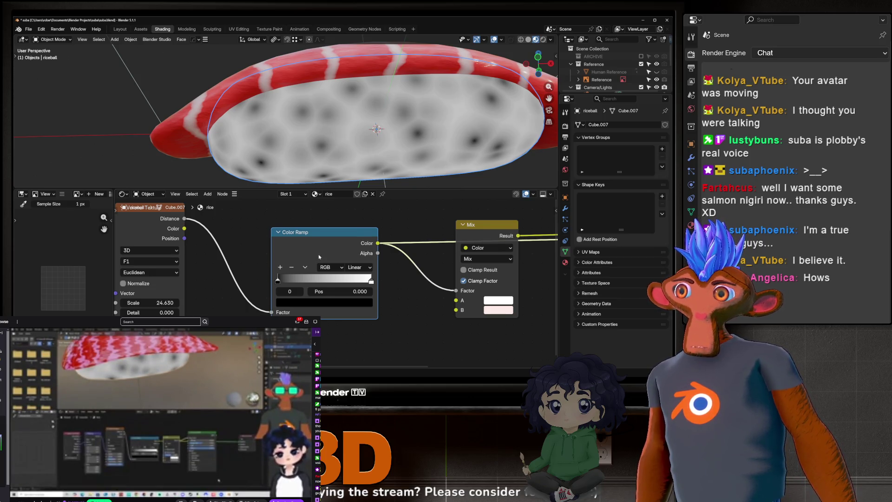
{"action": "scroll", "coordinate": [318, 256], "scroll_direction": "down", "scroll_amount": 1}
Insert an Invert Color node on the Voronoi-to-Color Ramp link.
{"action": "left_click_drag", "start_coordinate": [321, 235], "coordinate": [334, 236]}
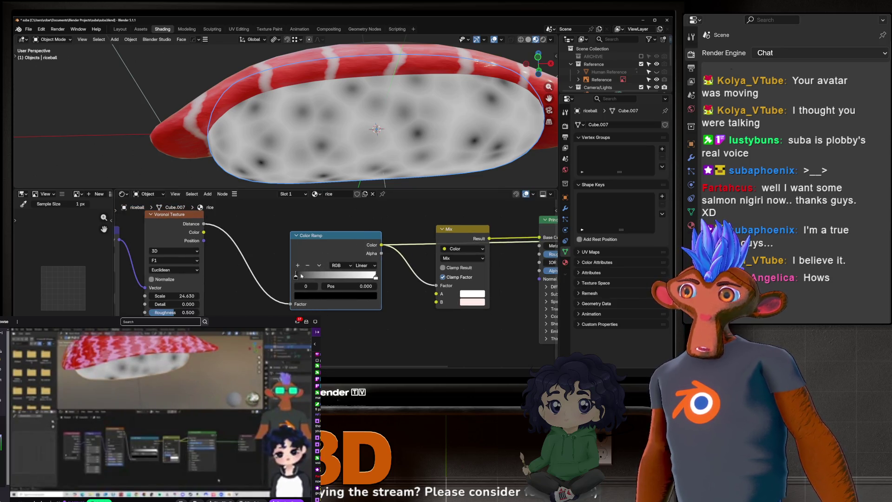
{"action": "key", "text": "shift+a"}
{"action": "type", "text": "invert"}
{"action": "key", "text": "Return"}
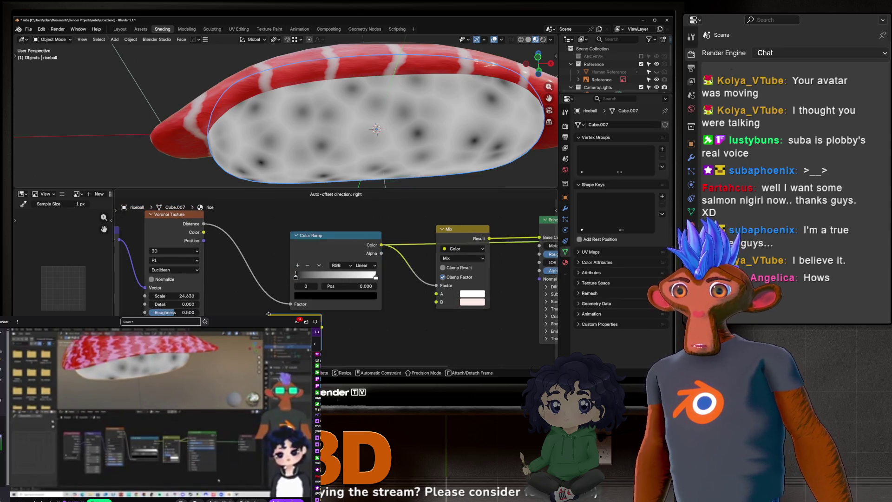
{"action": "left_click", "coordinate": [235, 272]}
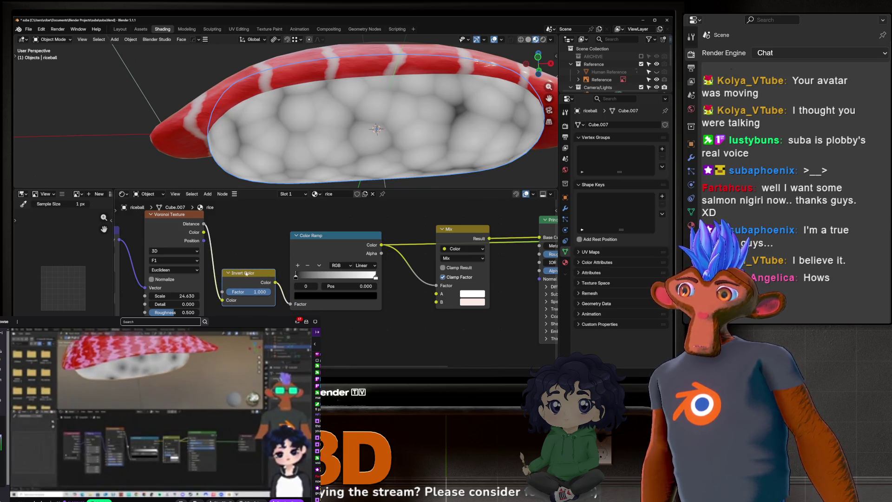
{"action": "left_click_drag", "start_coordinate": [247, 273], "coordinate": [249, 259]}
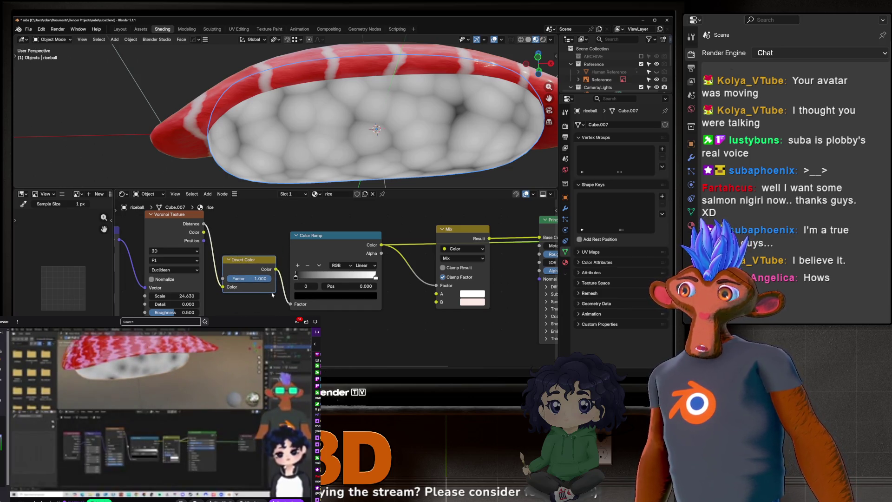
{"action": "mouse_move", "coordinate": [272, 287]}
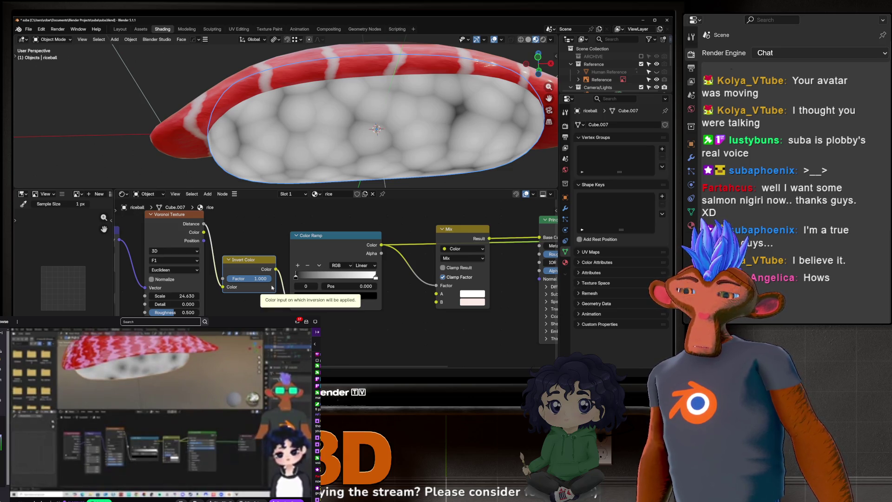
Retune the ramp's black and white stops for bright grains with dark gaps.
{"action": "mouse_move", "coordinate": [348, 125]}
{"action": "middle_mouse_down"}
{"action": "mouse_move", "coordinate": [387, 117]}
{"action": "mouse_move", "coordinate": [383, 129]}
{"action": "middle_mouse_up"}
{"action": "left_click_drag", "start_coordinate": [304, 277], "coordinate": [314, 285]}
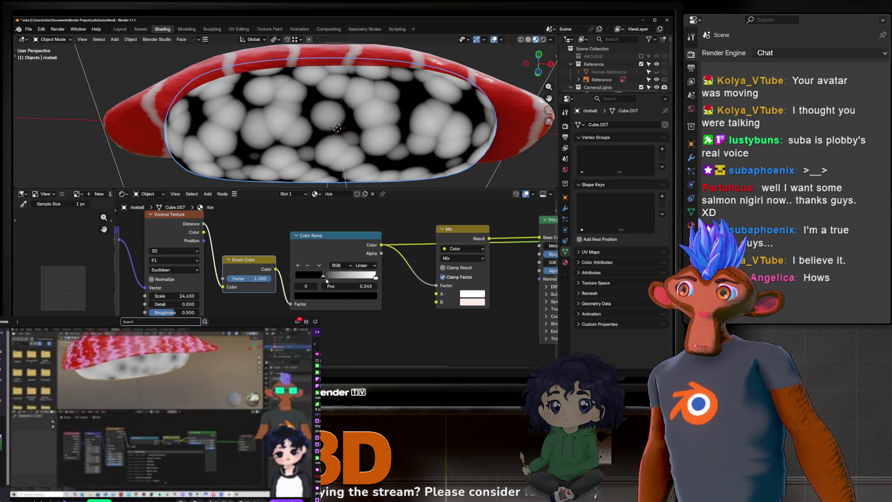
{"action": "mouse_move", "coordinate": [375, 276]}
{"action": "left_mouse_down"}
{"action": "mouse_move", "coordinate": [341, 282]}
{"action": "mouse_move", "coordinate": [375, 277]}
{"action": "left_mouse_up"}
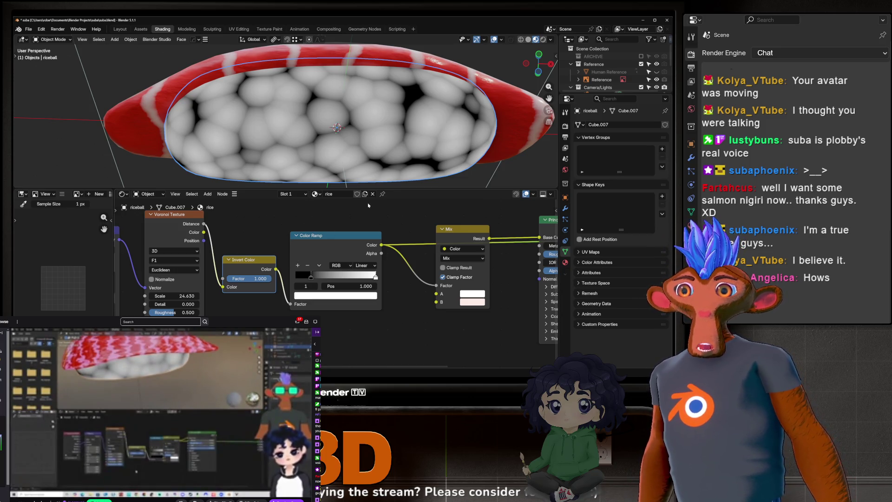
{"action": "scroll", "coordinate": [363, 174], "scroll_direction": "down", "scroll_amount": 1}
{"action": "scroll", "coordinate": [362, 124], "scroll_direction": "down", "scroll_amount": 2}
{"action": "scroll", "coordinate": [361, 115], "scroll_direction": "down", "scroll_amount": 1}
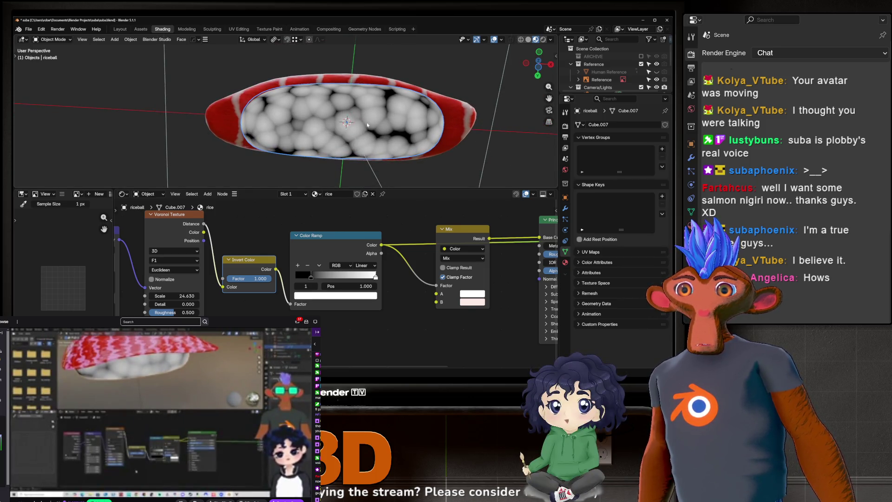
{"action": "scroll", "coordinate": [418, 265], "scroll_direction": "up", "scroll_amount": 1}
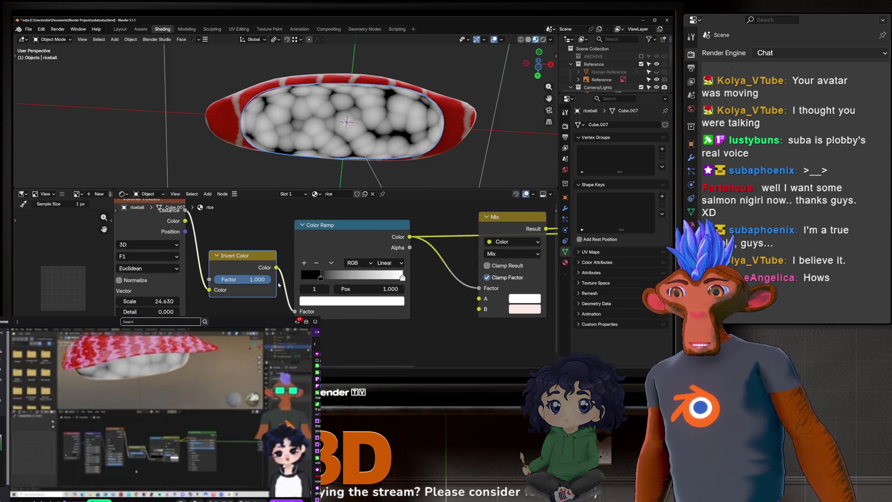
{"action": "scroll", "coordinate": [418, 265], "scroll_direction": "up", "scroll_amount": 1}
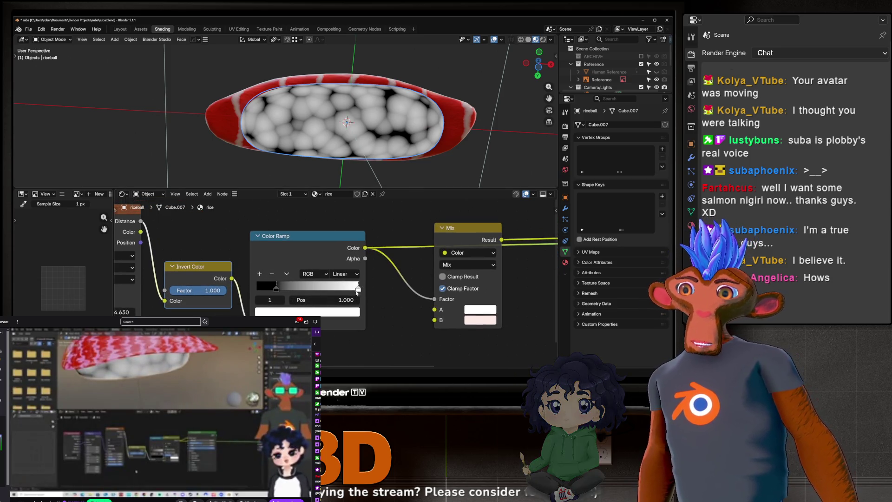
{"action": "scroll", "coordinate": [328, 289], "scroll_direction": "left", "scroll_amount": 1, "text": "ctrl"}
{"action": "scroll", "coordinate": [314, 285], "scroll_direction": "left", "scroll_amount": 2, "text": "ctrl"}
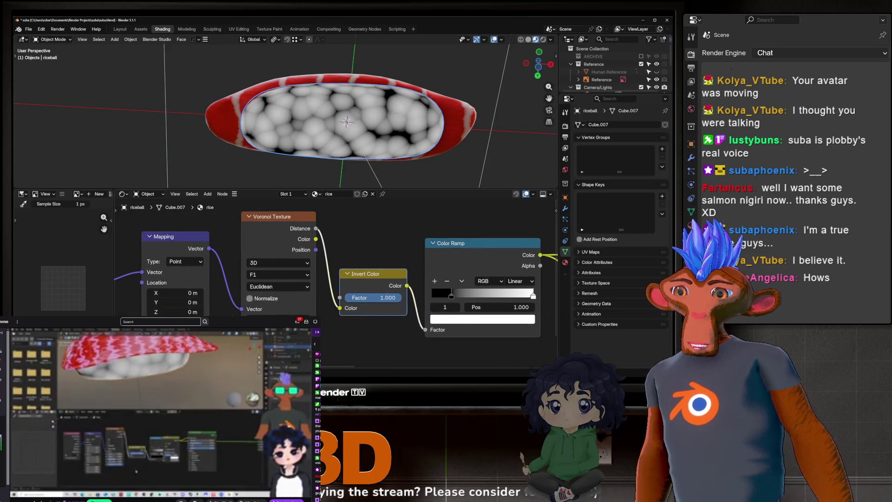
{"action": "scroll", "coordinate": [296, 281], "scroll_direction": "left", "scroll_amount": 2, "text": "ctrl"}
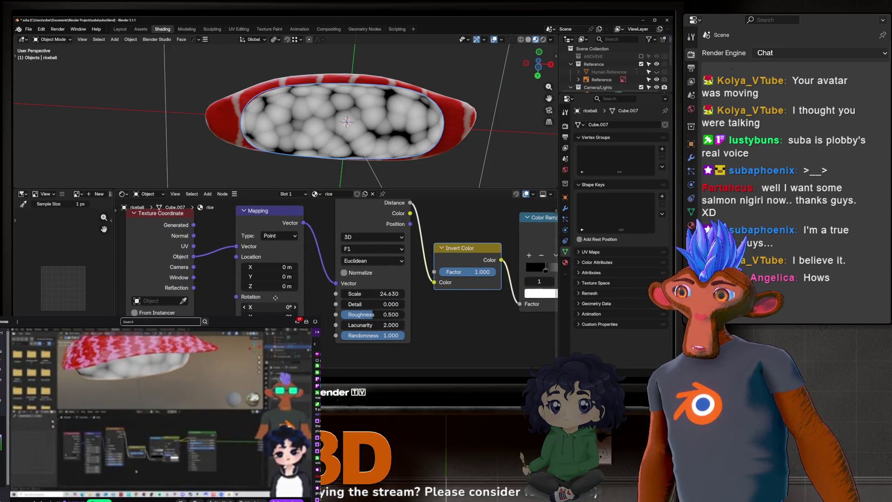
{"action": "scroll", "coordinate": [270, 293], "scroll_direction": "down", "scroll_amount": 2, "text": "shift"}
{"action": "scroll", "coordinate": [265, 294], "scroll_direction": "up", "scroll_amount": 8, "text": "ctrl"}
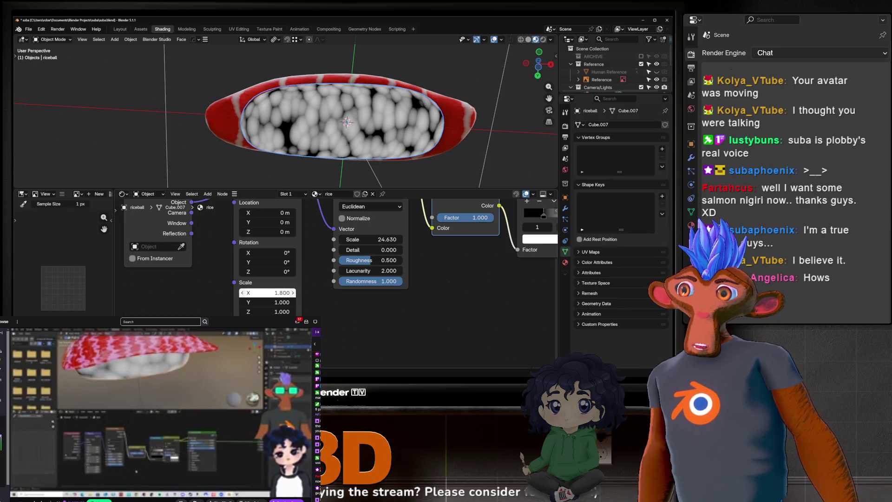
Reset the Mapping X scale to 1 with Y at 2.6, then frame all rice nodes.
{"action": "key", "text": "BackSpace"}
{"action": "scroll", "coordinate": [265, 302], "scroll_direction": "up", "scroll_amount": 2, "text": "ctrl"}
{"action": "scroll", "coordinate": [265, 302], "scroll_direction": "up", "scroll_amount": 5, "text": "ctrl"}
{"action": "scroll", "coordinate": [264, 302], "scroll_direction": "up", "scroll_amount": 4, "text": "ctrl"}
{"action": "scroll", "coordinate": [265, 302], "scroll_direction": "up", "scroll_amount": 1, "text": "ctrl"}
{"action": "scroll", "coordinate": [265, 302], "scroll_direction": "up", "scroll_amount": 1, "text": "ctrl"}
{"action": "scroll", "coordinate": [265, 302], "scroll_direction": "up", "scroll_amount": 1, "text": "ctrl"}
{"action": "scroll", "coordinate": [265, 302], "scroll_direction": "up", "scroll_amount": 1, "text": "ctrl"}
{"action": "scroll", "coordinate": [265, 303], "scroll_direction": "up", "scroll_amount": 1, "text": "ctrl"}
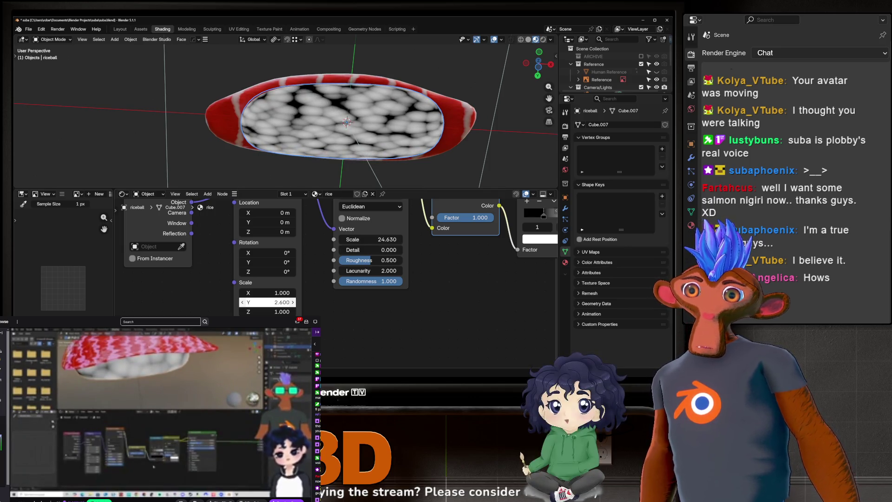
{"action": "key", "text": "Home"}
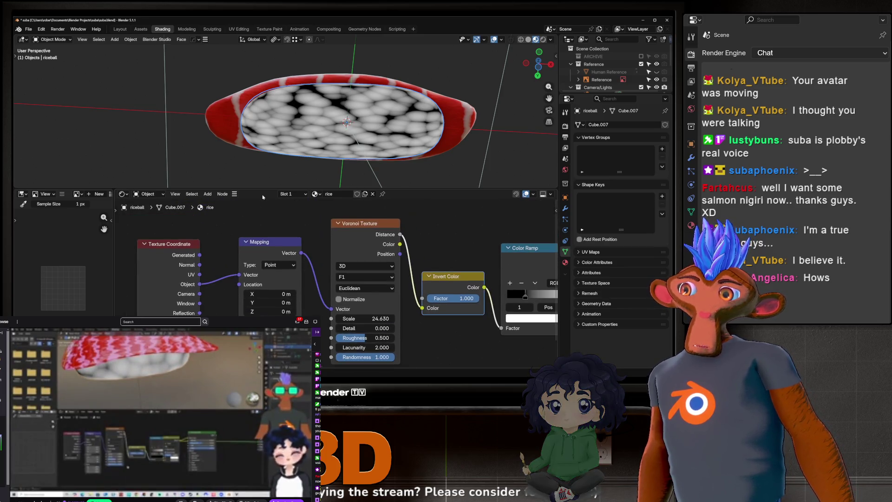
{"action": "left_click_drag", "start_coordinate": [167, 244], "coordinate": [152, 237]}
{"action": "left_click", "coordinate": [245, 242]}
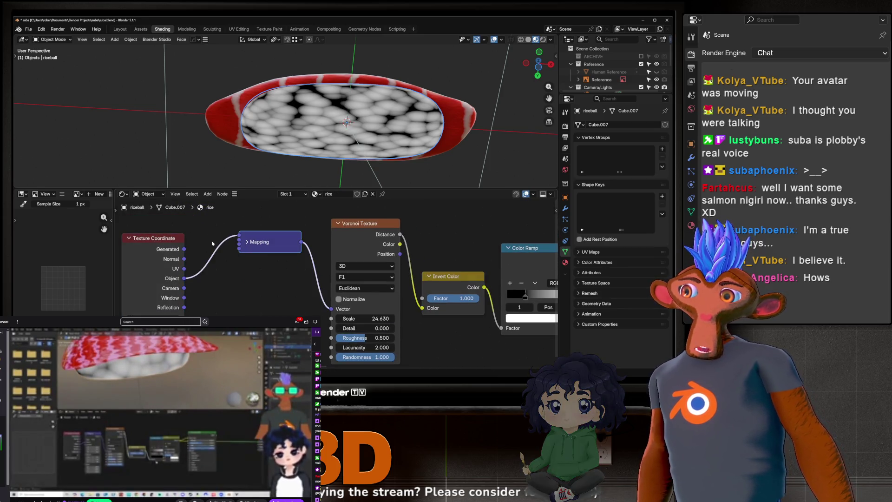
{"action": "left_click", "coordinate": [247, 241]}
{"action": "middle_click_drag", "start_coordinate": [250, 243], "coordinate": [238, 184]}
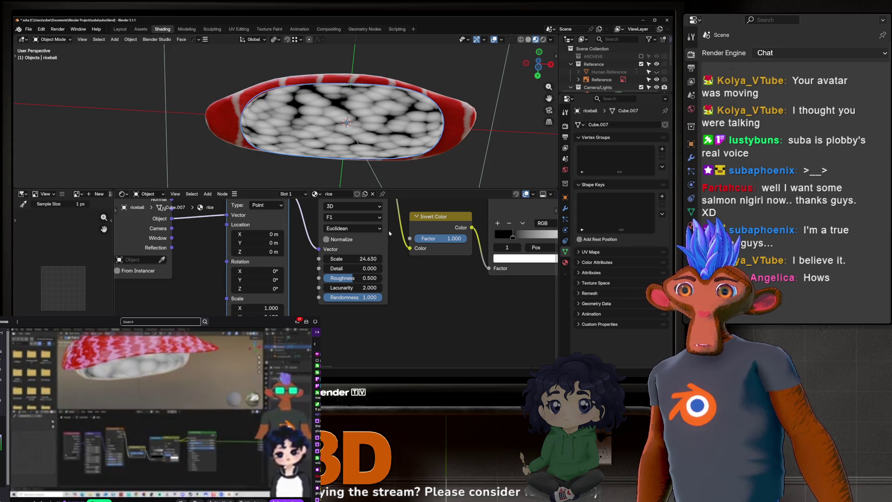
Set the Mapping X scale to 1, then drag it to stretch the grains into streaks.
{"action": "mouse_move", "coordinate": [330, 186]}
{"action": "middle_mouse_down"}
{"action": "mouse_move", "coordinate": [380, 103]}
{"action": "mouse_move", "coordinate": [252, 217]}
{"action": "middle_mouse_up"}
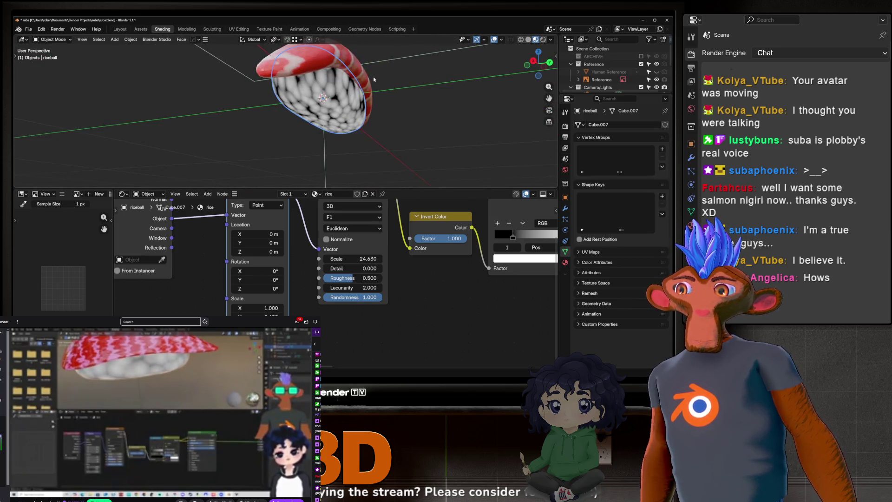
{"action": "mouse_move", "coordinate": [257, 308]}
{"action": "left_mouse_down"}
{"action": "mouse_move", "coordinate": [230, 308]}
{"action": "mouse_move", "coordinate": [265, 312]}
{"action": "left_mouse_up"}
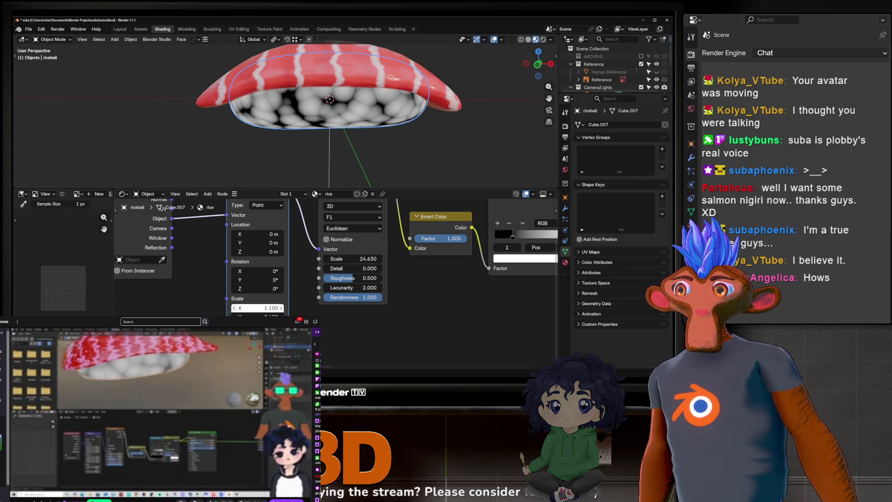
{"action": "double_click", "coordinate": [265, 307]}
{"action": "type", "text": "1"}
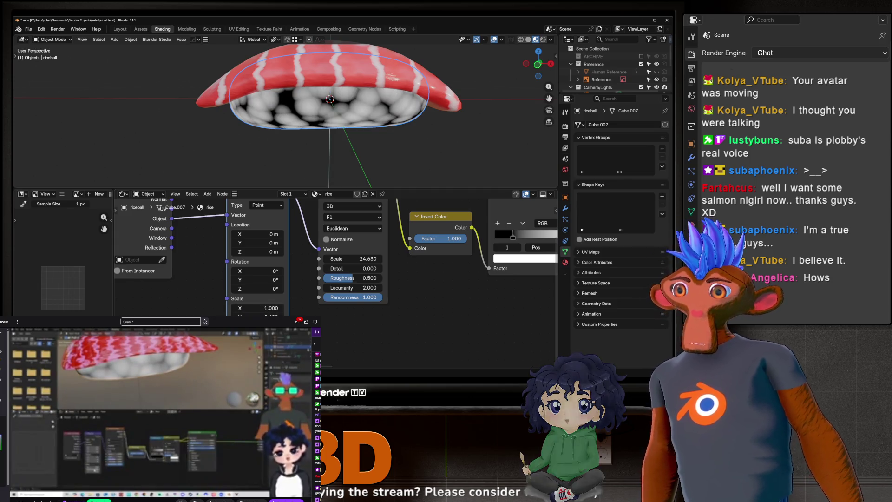
{"action": "key", "text": "Return"}
{"action": "mouse_move", "coordinate": [266, 315]}
{"action": "left_mouse_down"}
{"action": "mouse_move", "coordinate": [279, 315]}
{"action": "mouse_move", "coordinate": [265, 315]}
{"action": "left_mouse_up"}
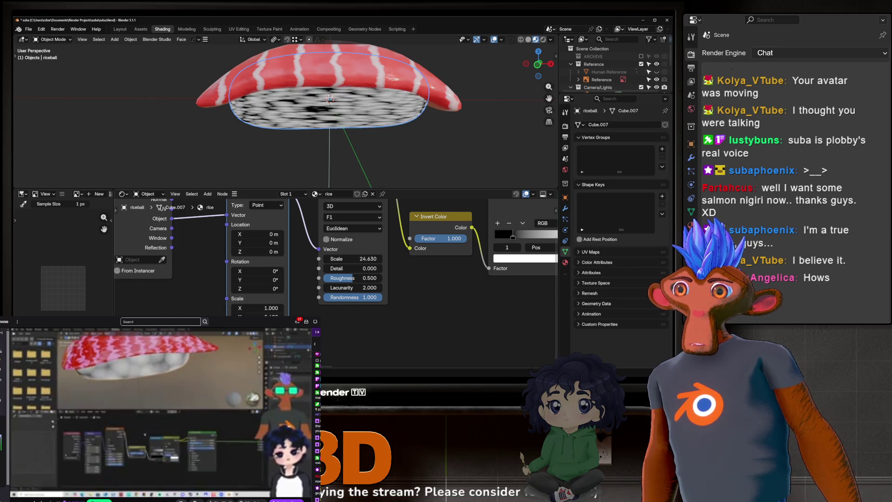
Stretch the rice texture along X to about 1.36 and inspect it against the reference.
{"action": "middle_click_drag", "start_coordinate": [293, 194], "coordinate": [340, 149]}
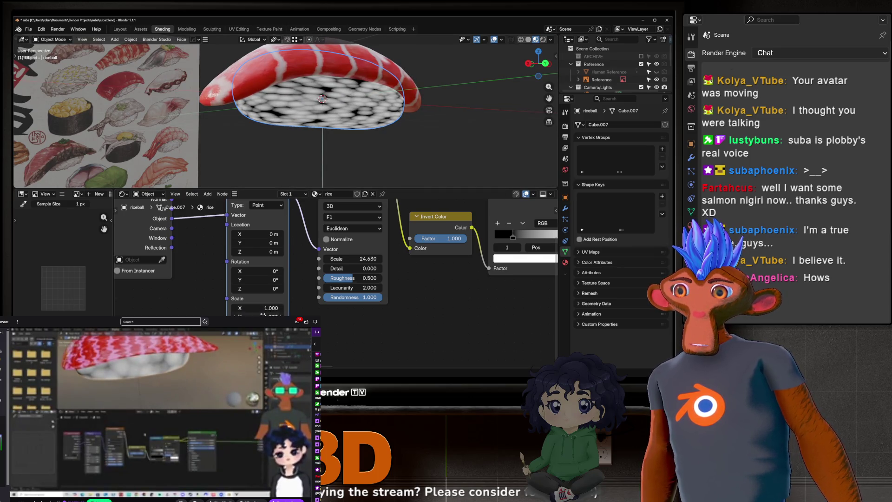
{"action": "middle_click_drag", "start_coordinate": [259, 279], "coordinate": [236, 286]}
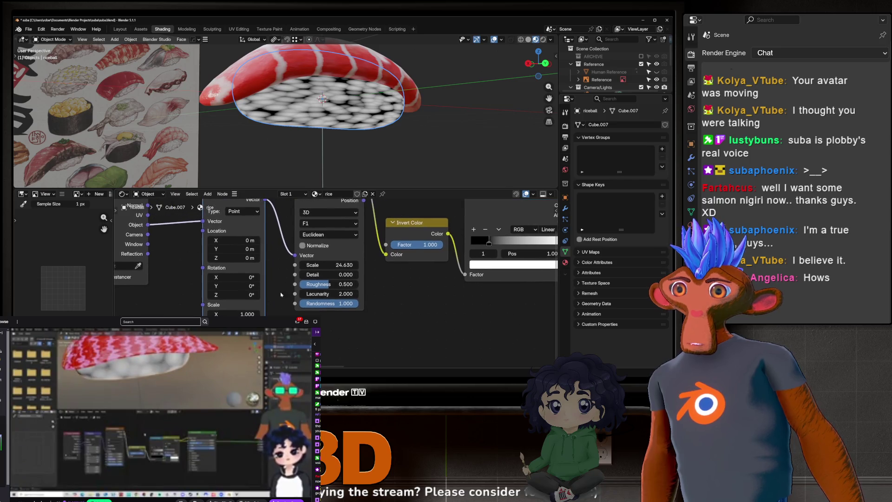
{"action": "middle_click_drag", "start_coordinate": [334, 139], "coordinate": [307, 140]}
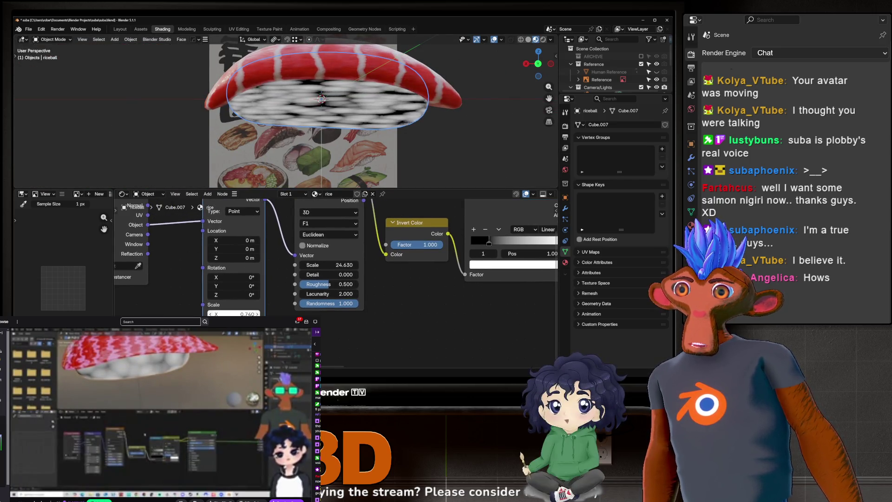
{"action": "left_click_drag", "start_coordinate": [234, 314], "coordinate": [223, 313]}
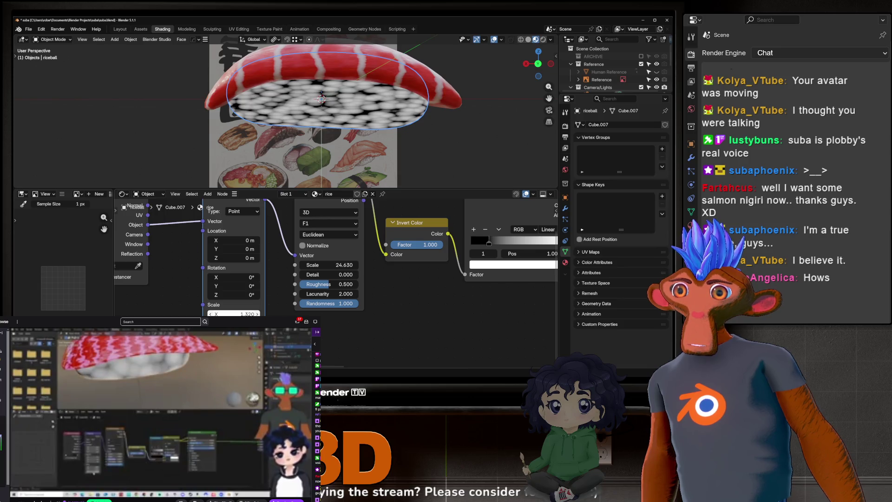
{"action": "mouse_move", "coordinate": [321, 111]}
{"action": "middle_mouse_down"}
{"action": "mouse_move", "coordinate": [279, 91]}
{"action": "mouse_move", "coordinate": [286, 123]}
{"action": "mouse_move", "coordinate": [340, 121]}
{"action": "middle_mouse_up"}
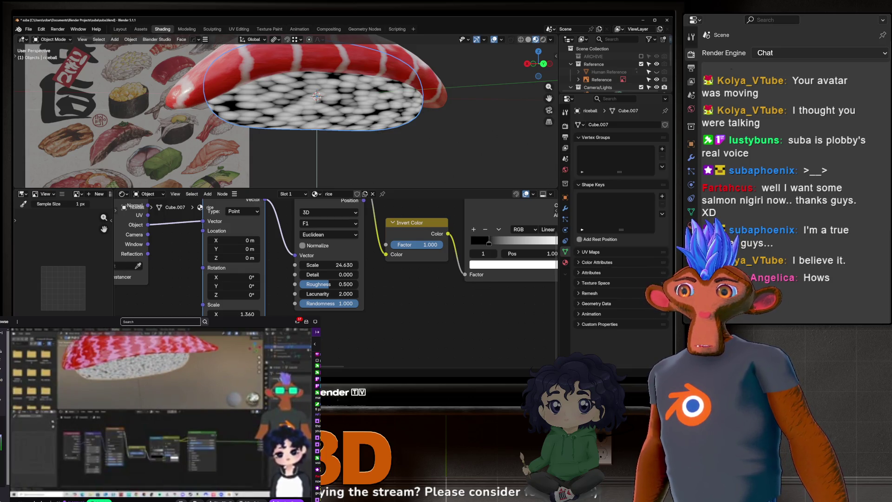
Feed the Mapping vector from Texture Coordinate Object instead of UV and inspect the rice.
{"action": "mouse_move", "coordinate": [314, 140]}
{"action": "middle_mouse_down"}
{"action": "mouse_move", "coordinate": [286, 167]}
{"action": "mouse_move", "coordinate": [289, 136]}
{"action": "mouse_move", "coordinate": [326, 107]}
{"action": "mouse_move", "coordinate": [291, 111]}
{"action": "mouse_move", "coordinate": [144, 235]}
{"action": "mouse_move", "coordinate": [156, 264]}
{"action": "middle_mouse_up"}
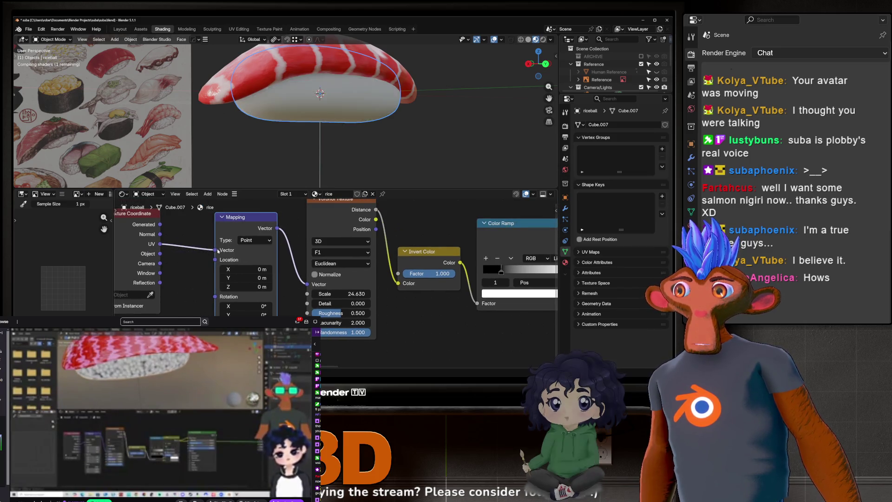
{"action": "left_click_drag", "start_coordinate": [215, 250], "coordinate": [161, 252]}
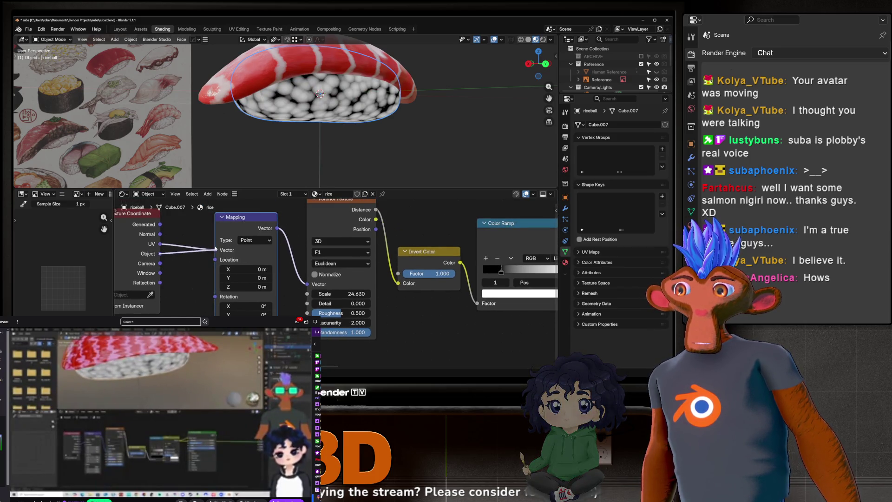
{"action": "middle_click_drag", "start_coordinate": [340, 111], "coordinate": [267, 134]}
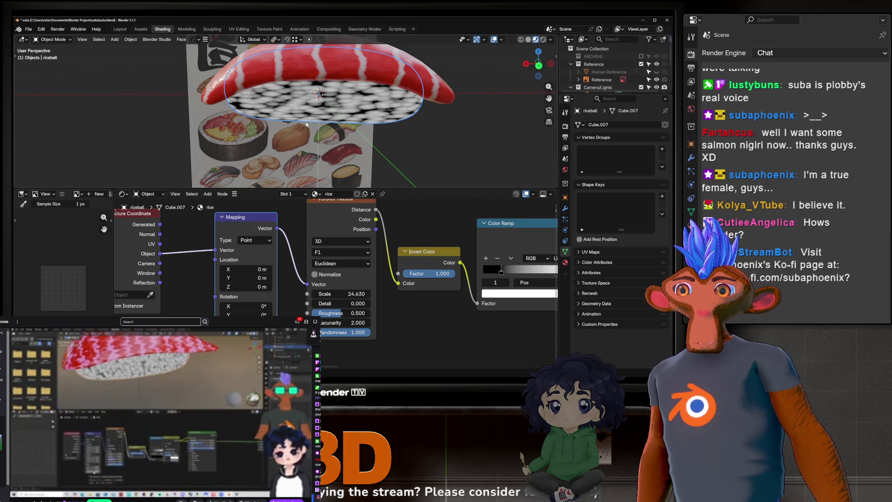
{"action": "middle_click_drag", "start_coordinate": [306, 125], "coordinate": [283, 167]}
{"action": "middle_click_drag", "start_coordinate": [551, 275], "coordinate": [331, 274]}
{"action": "scroll", "coordinate": [433, 278], "scroll_direction": "down", "scroll_amount": 2}
{"action": "middle_click_drag", "start_coordinate": [300, 129], "coordinate": [300, 168]}
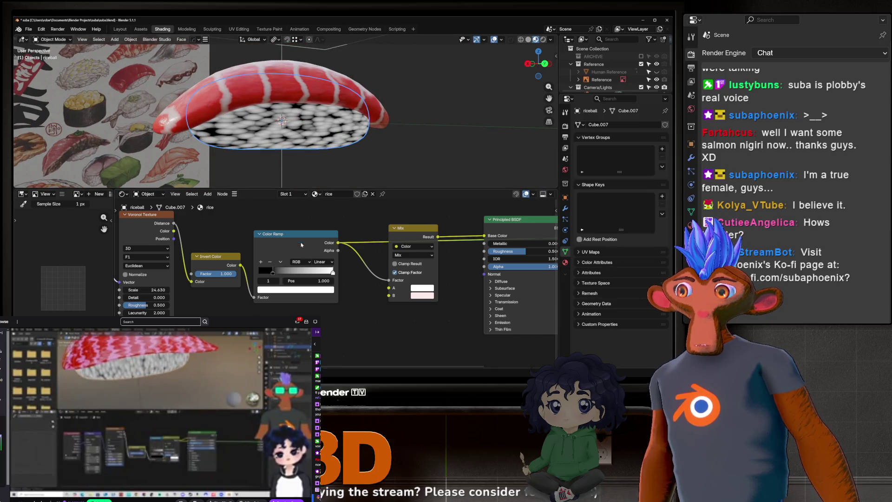
Pull the ramp's black and white stops inward to brighten the rice.
{"action": "left_click_drag", "start_coordinate": [272, 277], "coordinate": [251, 277]}
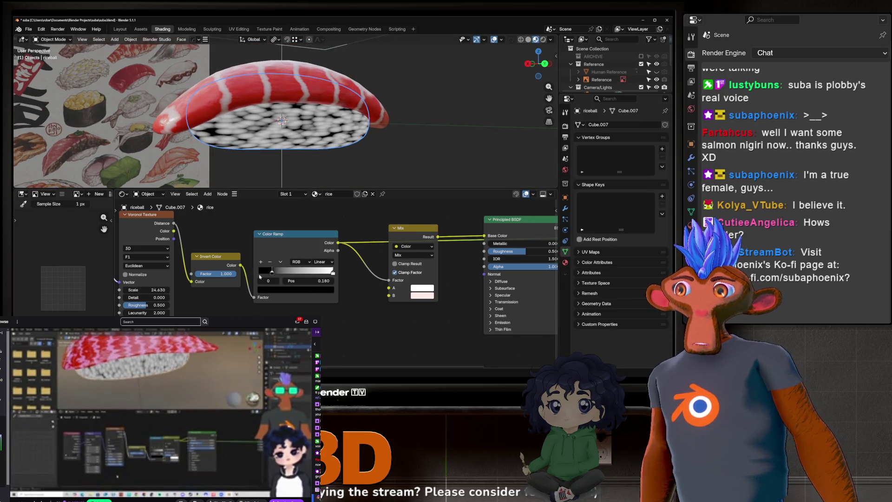
{"action": "left_click_drag", "start_coordinate": [334, 272], "coordinate": [318, 274]}
{"action": "middle_click_drag", "start_coordinate": [317, 274], "coordinate": [236, 276]}
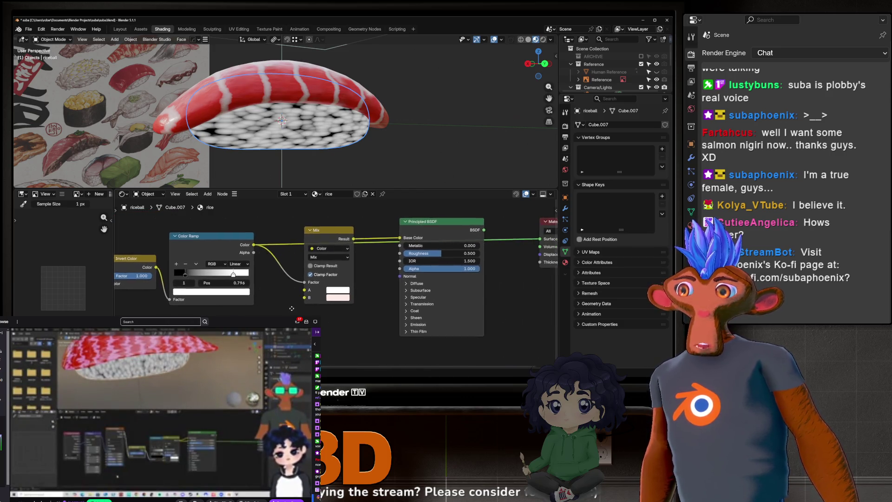
{"action": "left_click_drag", "start_coordinate": [244, 235], "coordinate": [235, 234]}
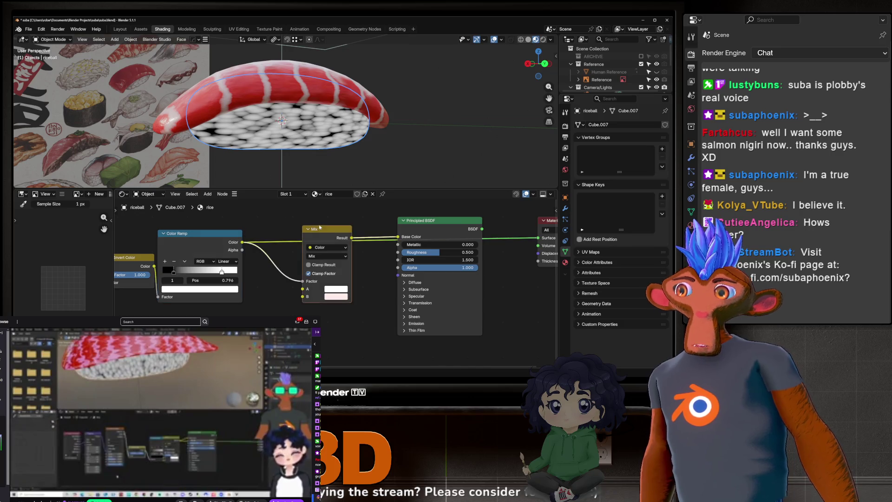
Move the Mix node left and connect the Principled BSDF to Material Output Surface.
{"action": "left_click_drag", "start_coordinate": [317, 230], "coordinate": [305, 234]}
{"action": "middle_click_drag", "start_coordinate": [534, 241], "coordinate": [429, 240]}
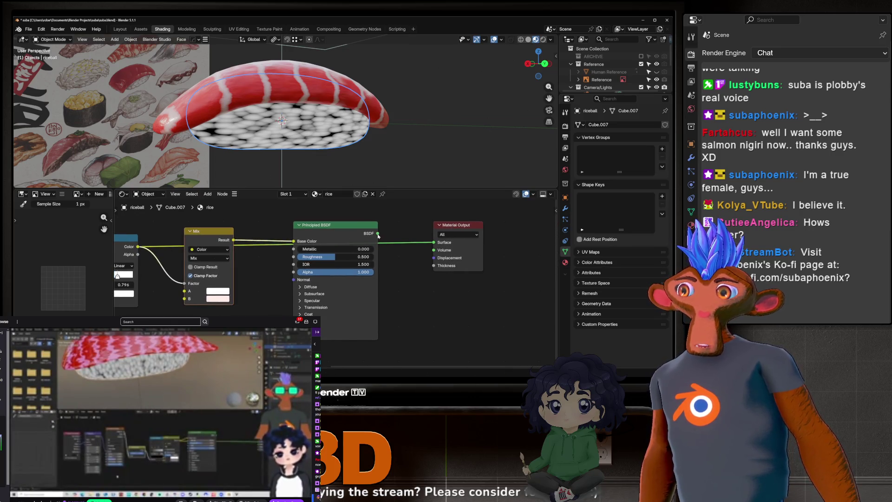
{"action": "left_click_drag", "start_coordinate": [430, 241], "coordinate": [432, 242]}
{"action": "scroll", "coordinate": [279, 104], "scroll_direction": "up", "scroll_amount": 3}
{"action": "mouse_move", "coordinate": [269, 103]}
{"action": "middle_mouse_down"}
{"action": "mouse_move", "coordinate": [281, 100]}
{"action": "mouse_move", "coordinate": [278, 139]}
{"action": "middle_mouse_up"}
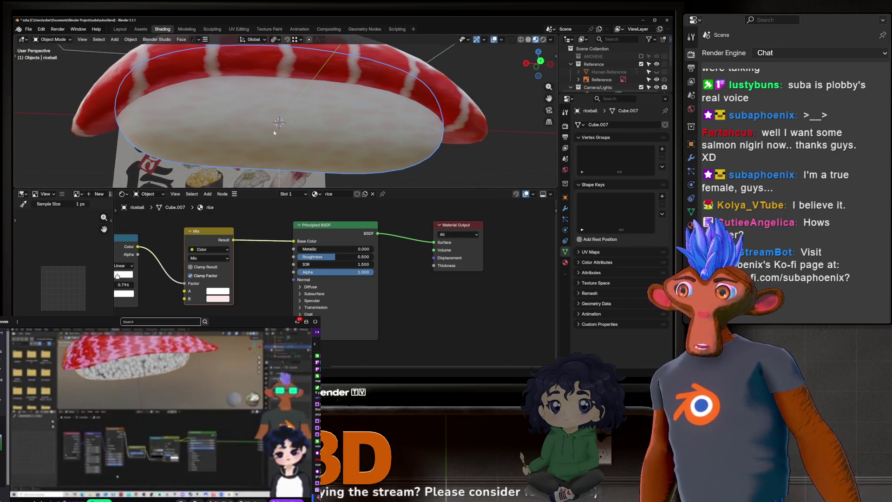
Set the ramp stops to 0.188 and 0.796 and space the Mix and Material Output nodes.
{"action": "middle_click_drag", "start_coordinate": [231, 230], "coordinate": [407, 238]}
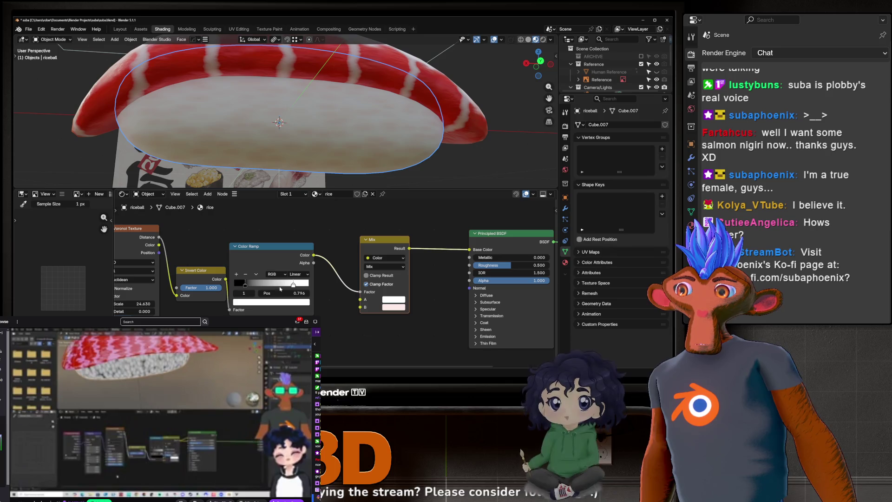
{"action": "left_click_drag", "start_coordinate": [242, 287], "coordinate": [251, 286]}
{"action": "middle_click_drag", "start_coordinate": [275, 252], "coordinate": [212, 238]}
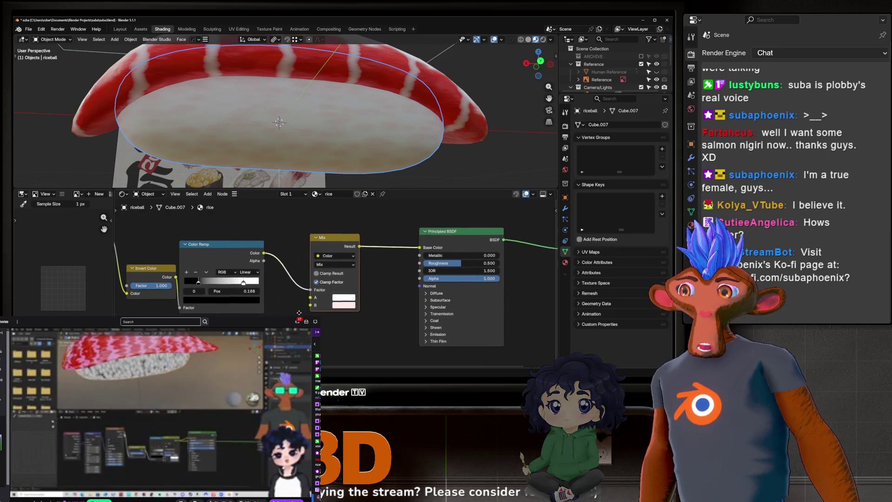
{"action": "left_click_drag", "start_coordinate": [212, 237], "coordinate": [214, 239]}
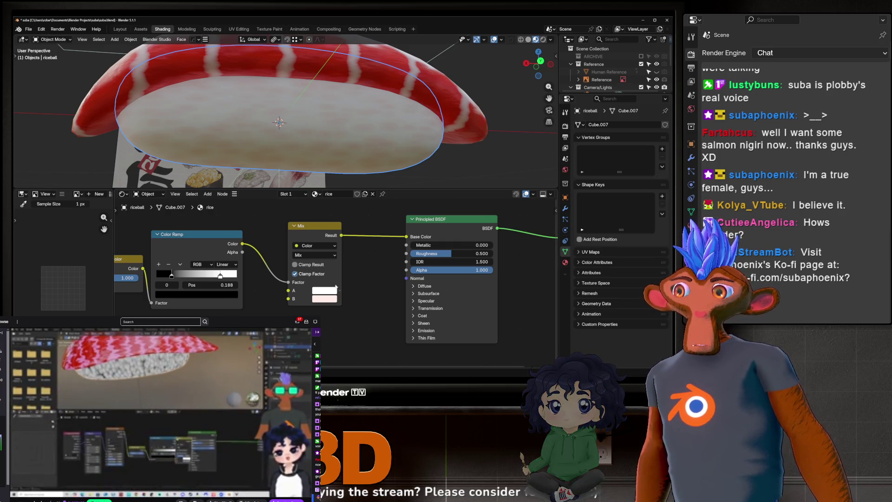
{"action": "scroll", "coordinate": [329, 266], "scroll_direction": "down", "scroll_amount": 3}
{"action": "mouse_move", "coordinate": [322, 247]}
{"action": "left_mouse_down"}
{"action": "mouse_move", "coordinate": [355, 248]}
{"action": "mouse_move", "coordinate": [343, 248]}
{"action": "left_mouse_up"}
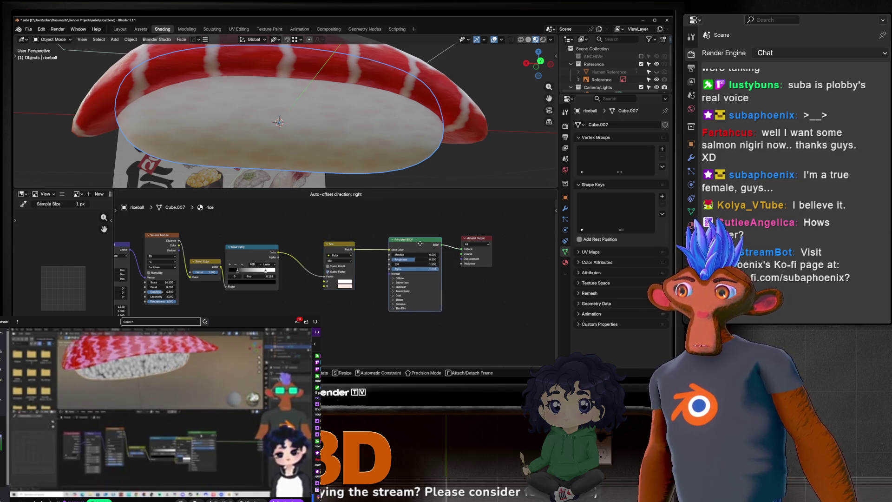
{"action": "left_click_drag", "start_coordinate": [488, 238], "coordinate": [529, 237]}
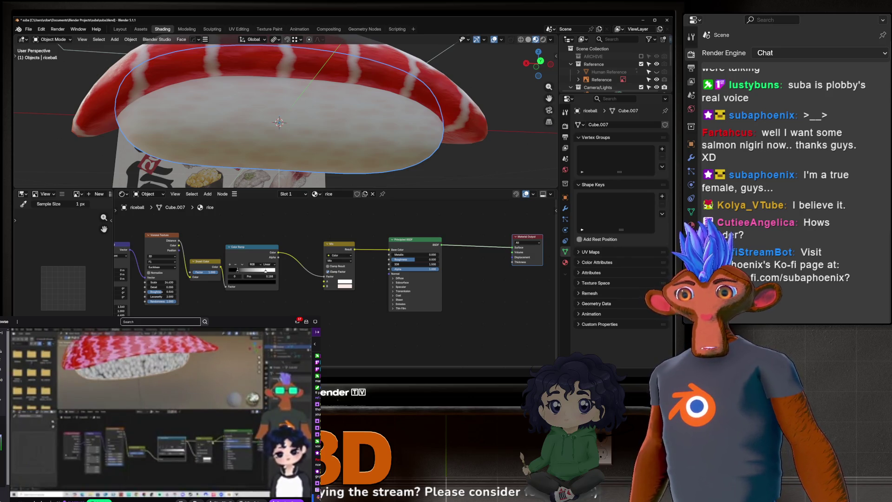
Review the rice tilted and select the Principled BSDF node.
{"action": "mouse_move", "coordinate": [307, 112]}
{"action": "middle_mouse_down"}
{"action": "mouse_move", "coordinate": [344, 118]}
{"action": "mouse_move", "coordinate": [286, 130]}
{"action": "mouse_move", "coordinate": [295, 132]}
{"action": "middle_mouse_up"}
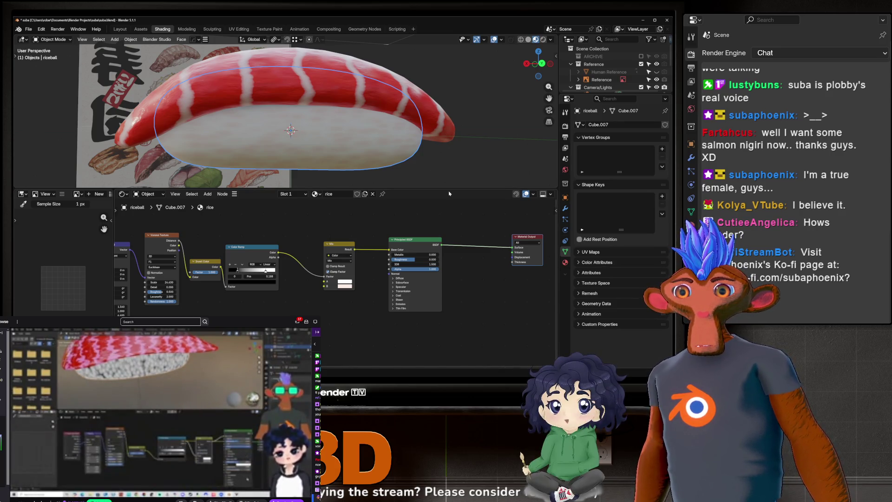
{"action": "left_click", "coordinate": [412, 238]}
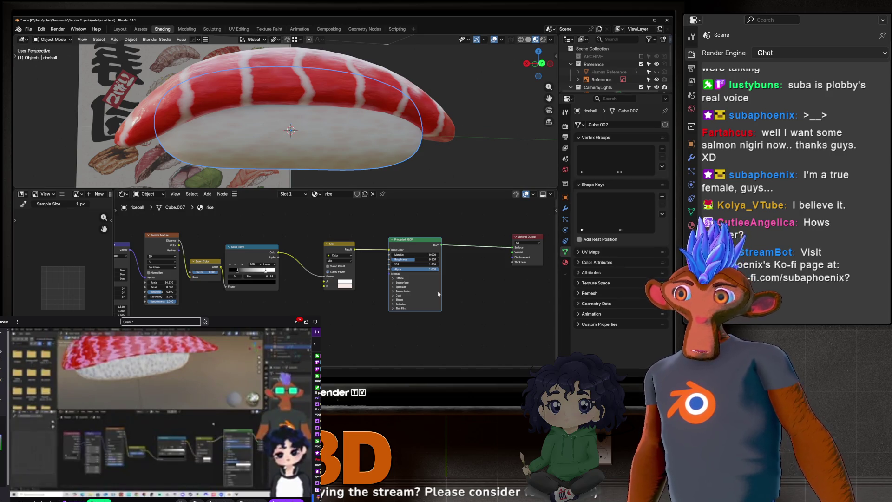
{"action": "scroll", "coordinate": [343, 284], "scroll_direction": "up", "scroll_amount": 1}
{"action": "scroll", "coordinate": [343, 284], "scroll_direction": "up", "scroll_amount": 1}
Darken Mix colour B, duplicate the Mix with a pinkish tint into Base Color, delete the original.
{"action": "left_click", "coordinate": [341, 280]}
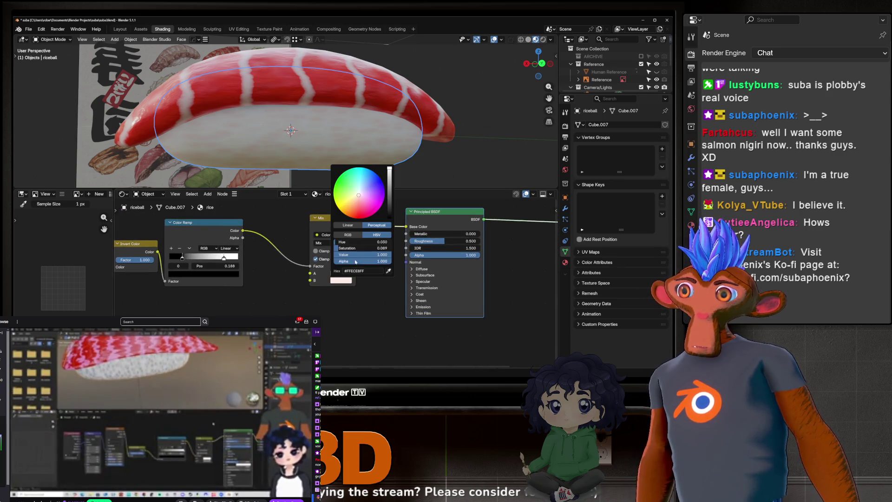
{"action": "left_click_drag", "start_coordinate": [390, 254], "coordinate": [384, 254]}
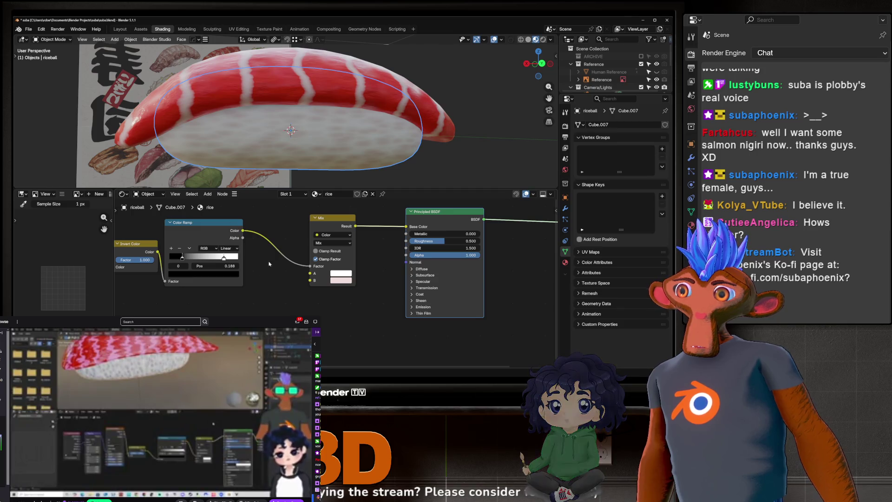
{"action": "left_click", "coordinate": [324, 220]}
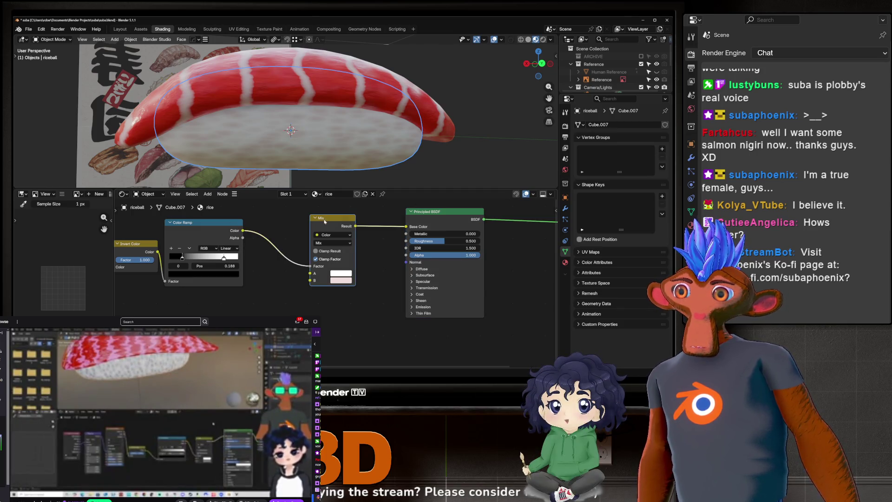
{"action": "scroll", "coordinate": [324, 220], "scroll_direction": "down", "scroll_amount": 1}
{"action": "key", "text": "shift+d"}
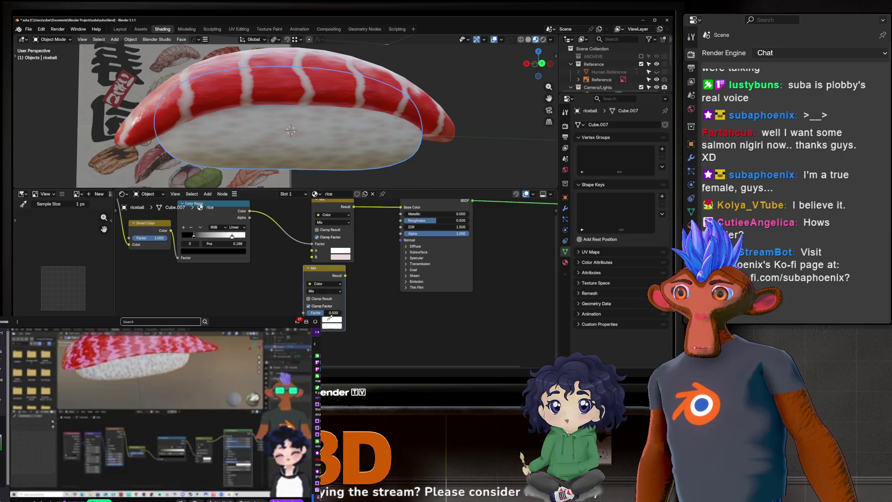
{"action": "left_click_drag", "start_coordinate": [330, 316], "coordinate": [340, 257]}
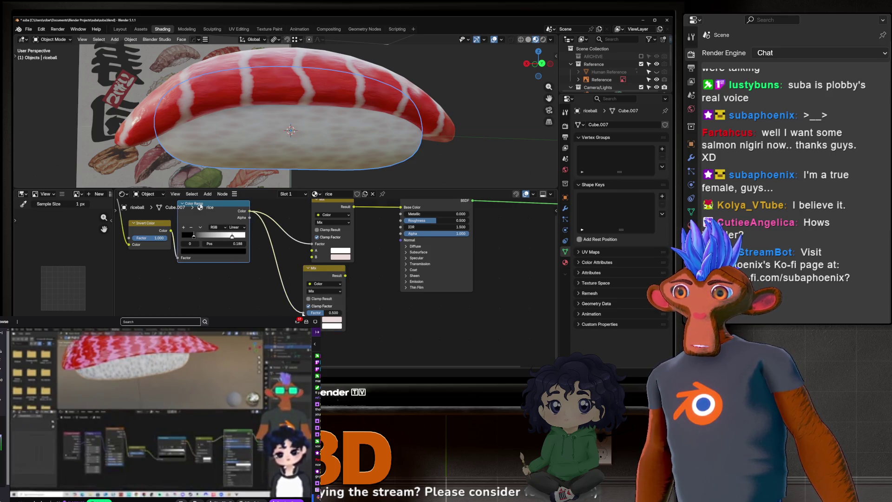
{"action": "mouse_move", "coordinate": [344, 275]}
{"action": "left_mouse_down"}
{"action": "mouse_move", "coordinate": [400, 211]}
{"action": "mouse_move", "coordinate": [402, 223]}
{"action": "left_mouse_up"}
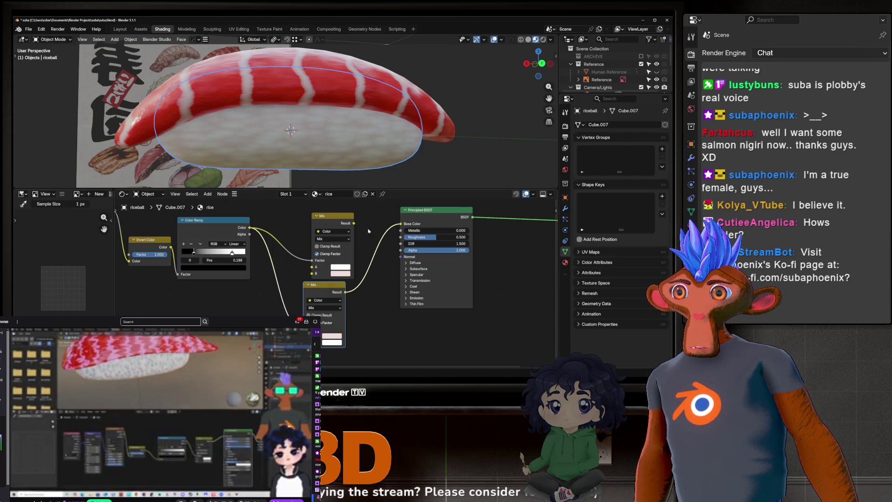
{"action": "key", "text": "x"}
Lower the Mix colour saturation slightly and place the node beside the shader.
{"action": "left_click", "coordinate": [329, 339]}
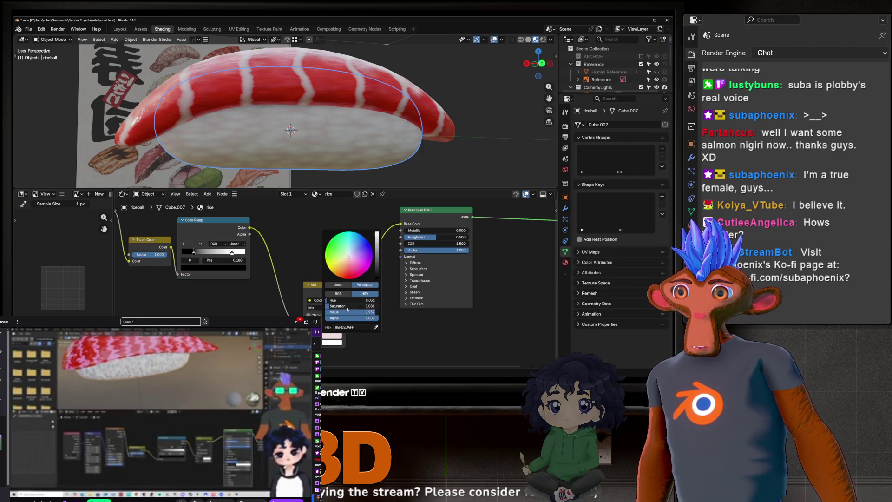
{"action": "left_click_drag", "start_coordinate": [338, 310], "coordinate": [337, 310]}
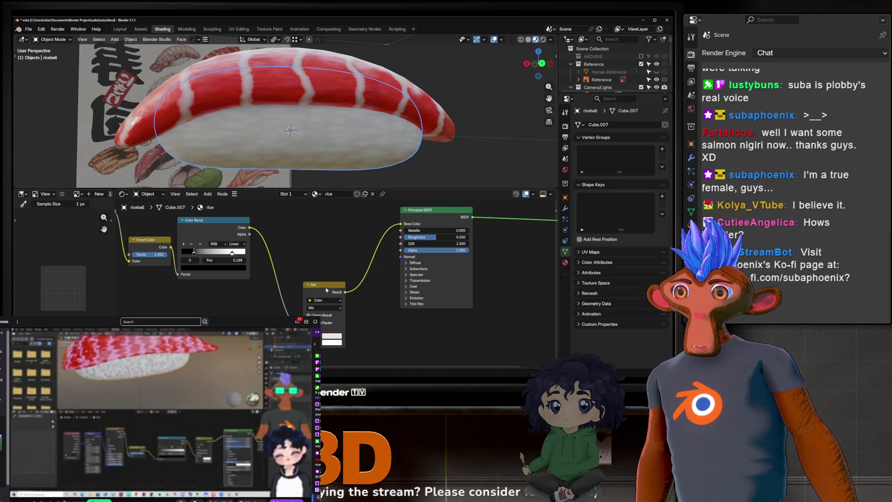
{"action": "left_click_drag", "start_coordinate": [326, 290], "coordinate": [333, 218]}
{"action": "middle_click_drag", "start_coordinate": [293, 119], "coordinate": [288, 73]}
{"action": "mouse_move", "coordinate": [314, 265]}
{"action": "middle_mouse_down"}
{"action": "mouse_move", "coordinate": [347, 285]}
{"action": "mouse_move", "coordinate": [347, 218]}
{"action": "mouse_move", "coordinate": [347, 243]}
{"action": "middle_mouse_up"}
{"action": "scroll", "coordinate": [348, 285], "scroll_direction": "down", "scroll_amount": 2}
{"action": "key", "text": "shift+a"}
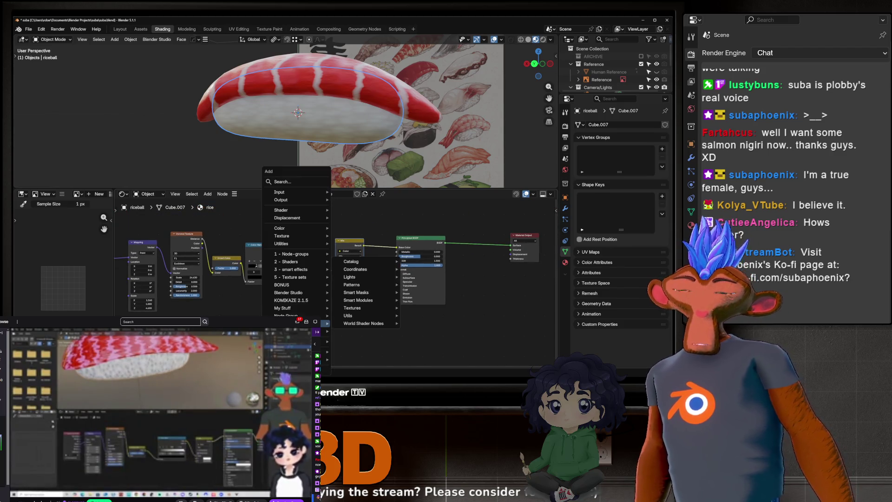
{"action": "type", "text": "bump"}
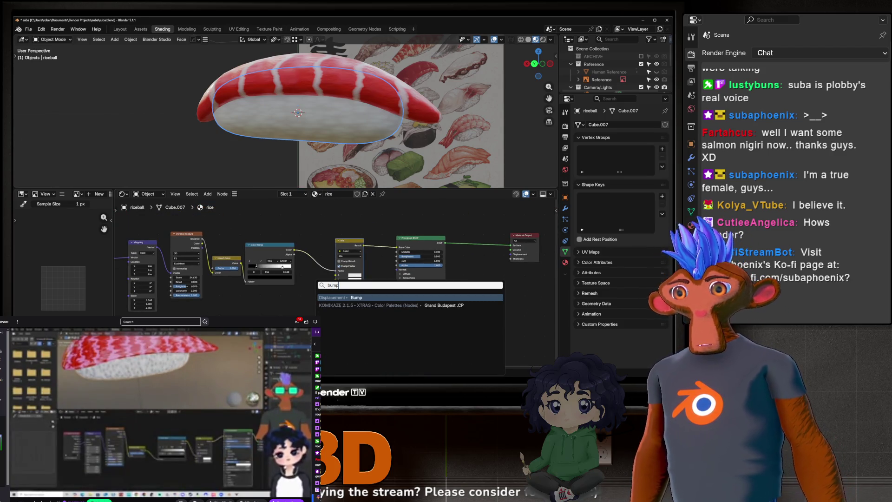
Add a Bump node and position it left of the shader.
{"action": "key", "text": "Return"}
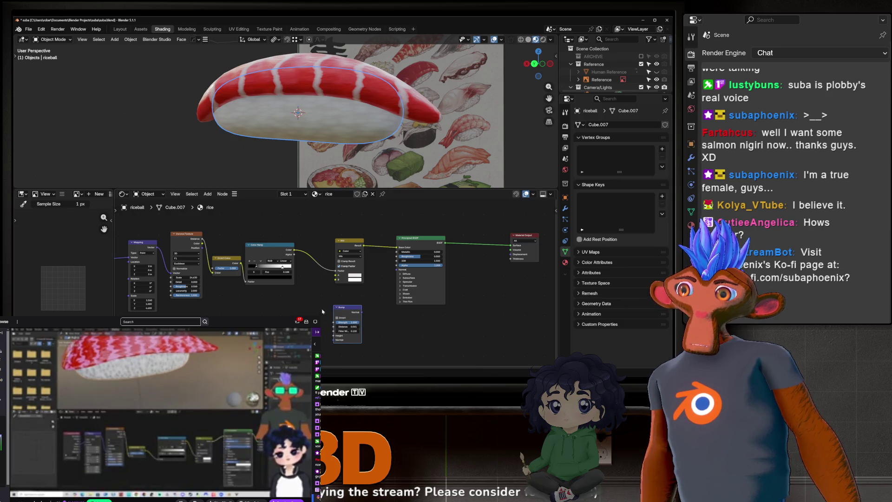
{"action": "scroll", "coordinate": [323, 311], "scroll_direction": "up", "scroll_amount": 2}
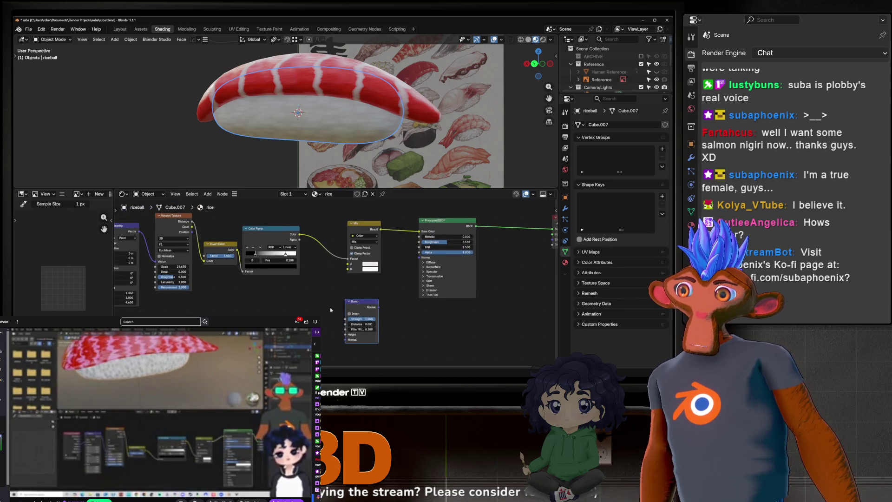
{"action": "left_click_drag", "start_coordinate": [356, 302], "coordinate": [363, 300]}
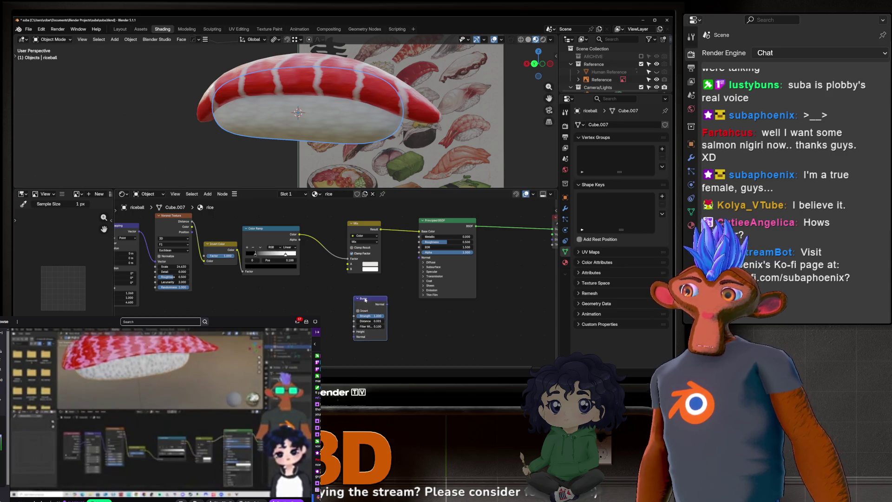
{"action": "scroll", "coordinate": [363, 300], "scroll_direction": "up", "scroll_amount": 1}
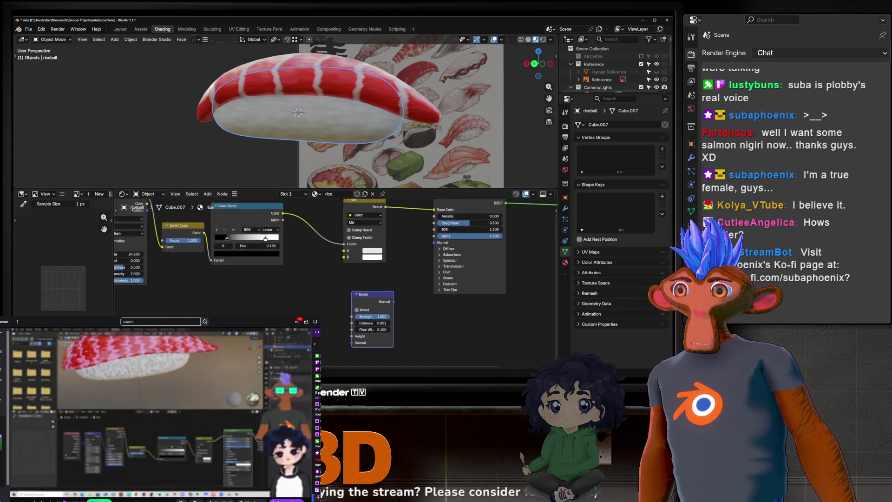
{"action": "middle_click_drag", "start_coordinate": [364, 300], "coordinate": [337, 297]}
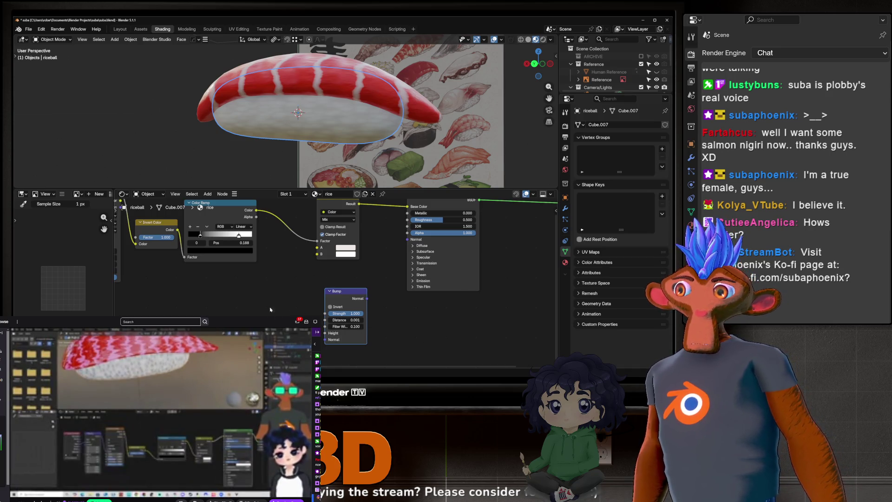
{"action": "left_click_drag", "start_coordinate": [343, 300], "coordinate": [315, 302]}
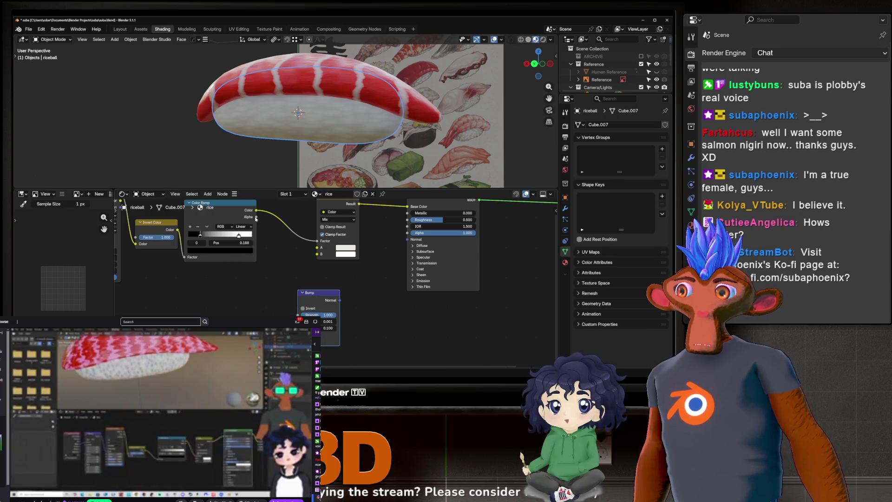
{"action": "middle_click_drag", "start_coordinate": [256, 212], "coordinate": [209, 242]}
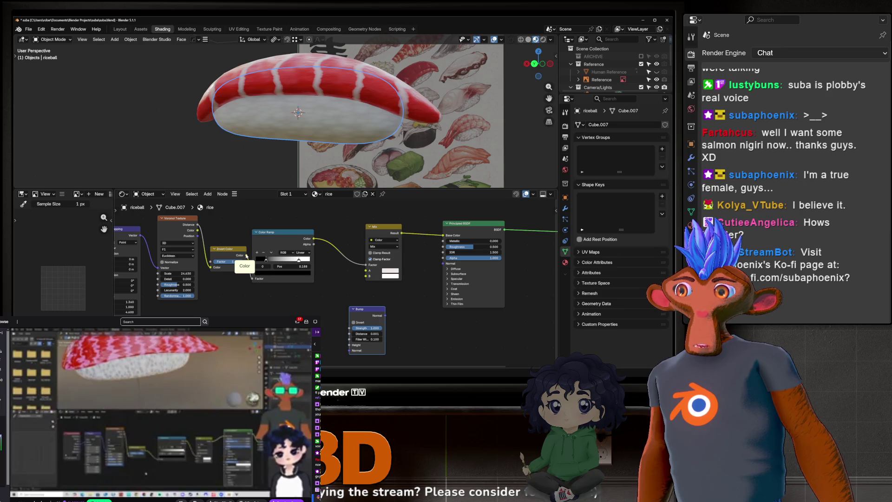
Drive Bump Height from Invert Color and feed its Normal into the Principled BSDF.
{"action": "left_click_drag", "start_coordinate": [243, 256], "coordinate": [351, 347]}
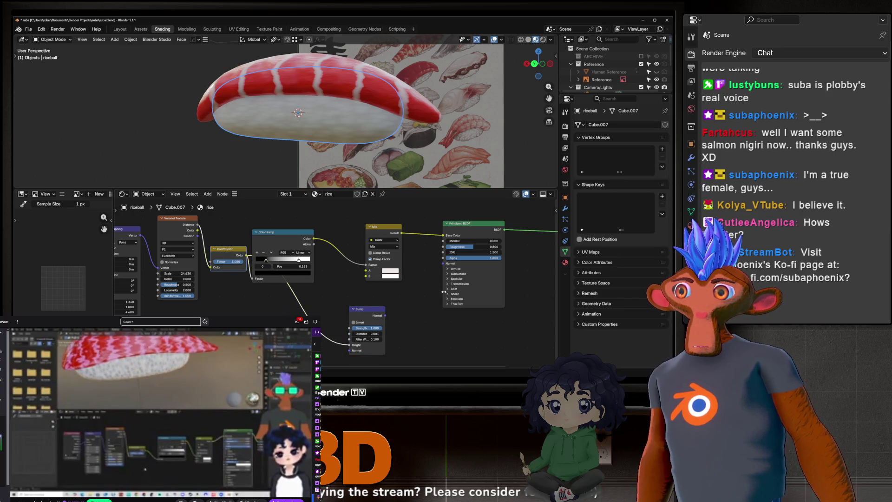
{"action": "left_click_drag", "start_coordinate": [385, 315], "coordinate": [441, 264]}
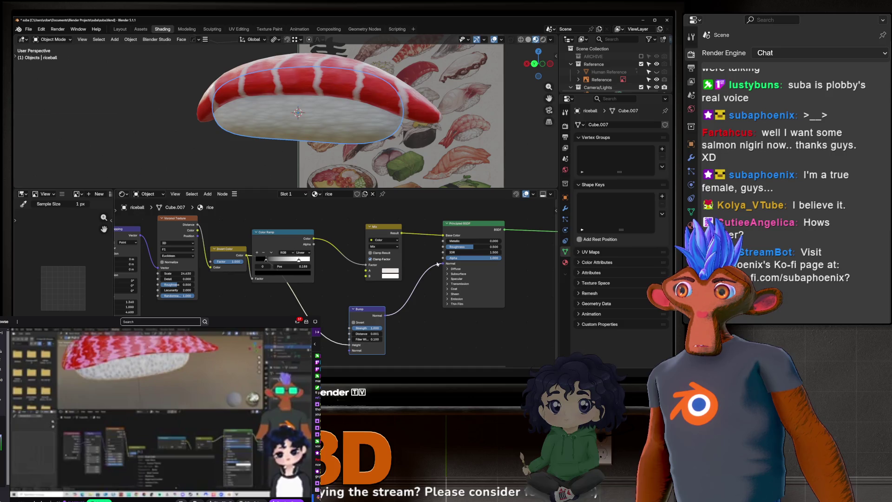
{"action": "middle_click_drag", "start_coordinate": [299, 111], "coordinate": [324, 111]}
{"action": "scroll", "coordinate": [325, 112], "scroll_direction": "up", "scroll_amount": 3}
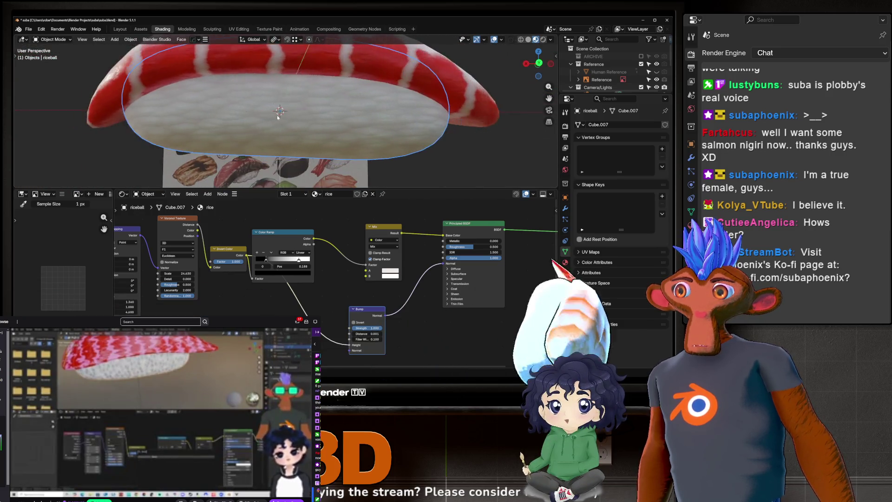
Try a bump distance of 0.011 on the rice.
{"action": "mouse_move", "coordinate": [222, 248]}
{"action": "left_mouse_down"}
{"action": "mouse_move", "coordinate": [218, 235]}
{"action": "mouse_move", "coordinate": [229, 237]}
{"action": "left_mouse_up"}
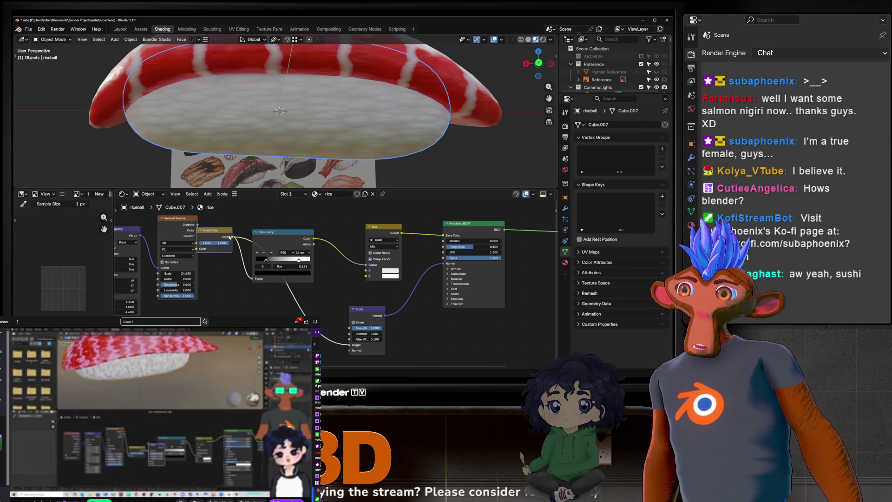
{"action": "middle_click_drag", "start_coordinate": [293, 111], "coordinate": [262, 99]}
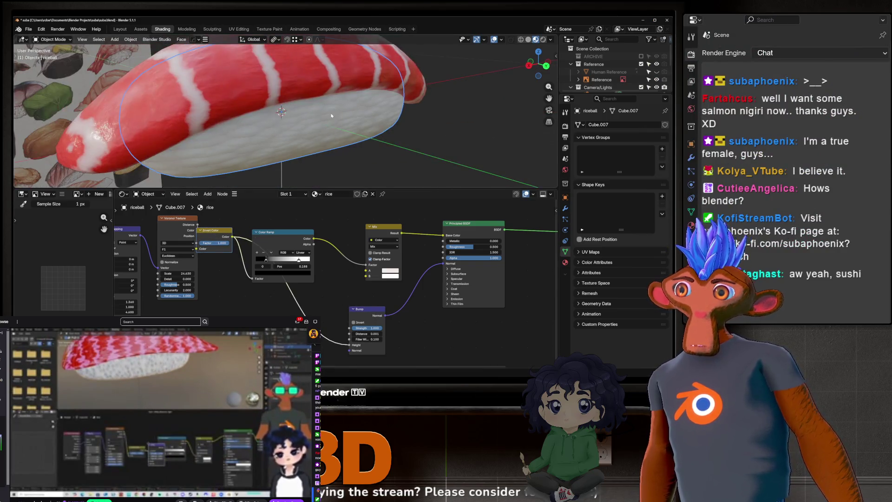
{"action": "scroll", "coordinate": [340, 294], "scroll_direction": "up", "scroll_amount": 2}
{"action": "key", "text": "BackSpace"}
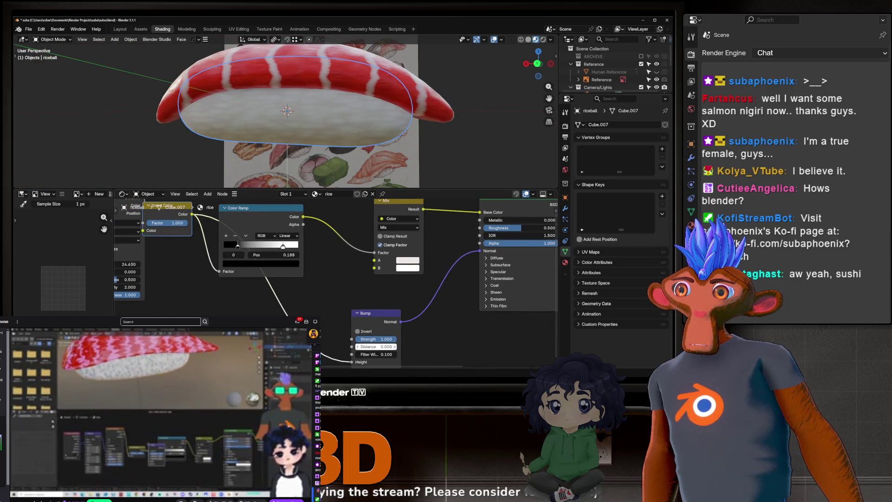
{"action": "type", "text": "0.011"}
{"action": "key", "text": "Return"}
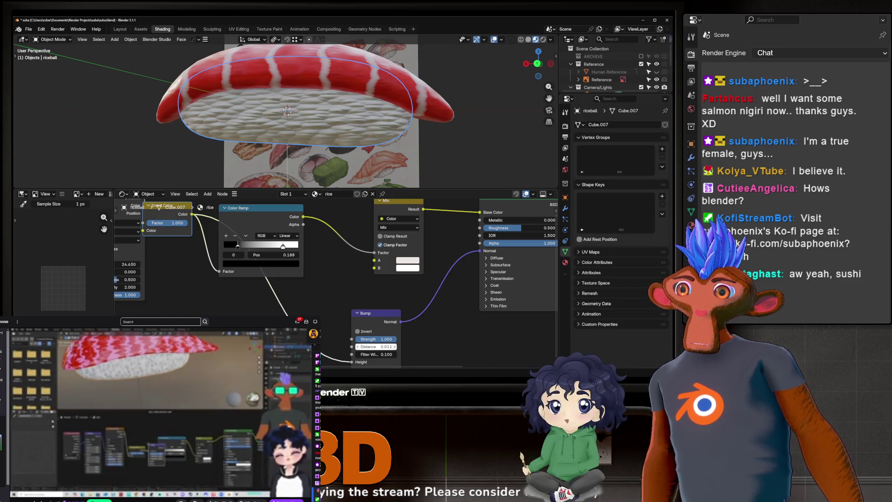
Lower the bump distance to 0.002 and review the rice node chain.
{"action": "left_click", "coordinate": [377, 346]}
{"action": "type", "text": "0.002"}
{"action": "key", "text": "Return"}
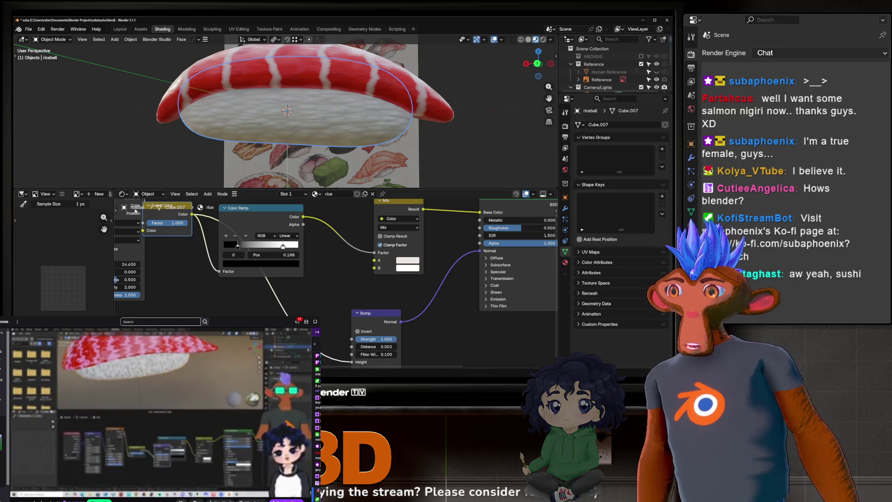
{"action": "middle_click_drag", "start_coordinate": [197, 242], "coordinate": [330, 253]}
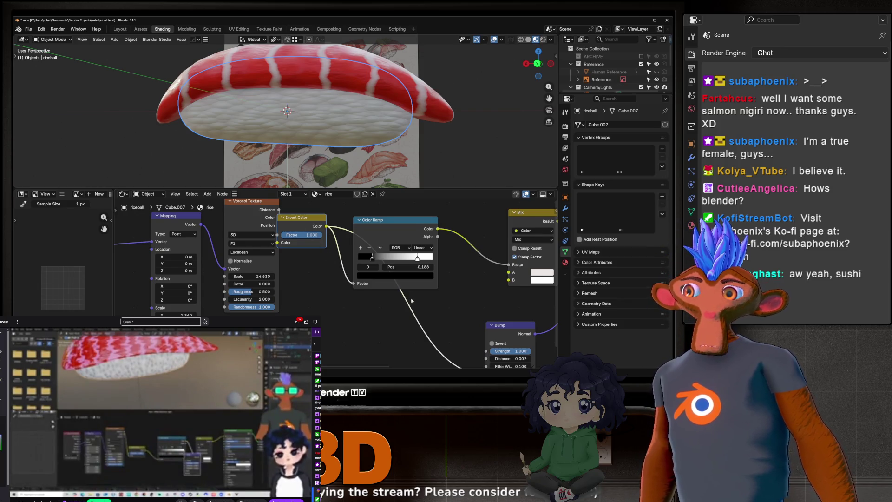
{"action": "scroll", "coordinate": [329, 252], "scroll_direction": "down", "scroll_amount": 1}
{"action": "middle_click_drag", "start_coordinate": [373, 309], "coordinate": [343, 300]}
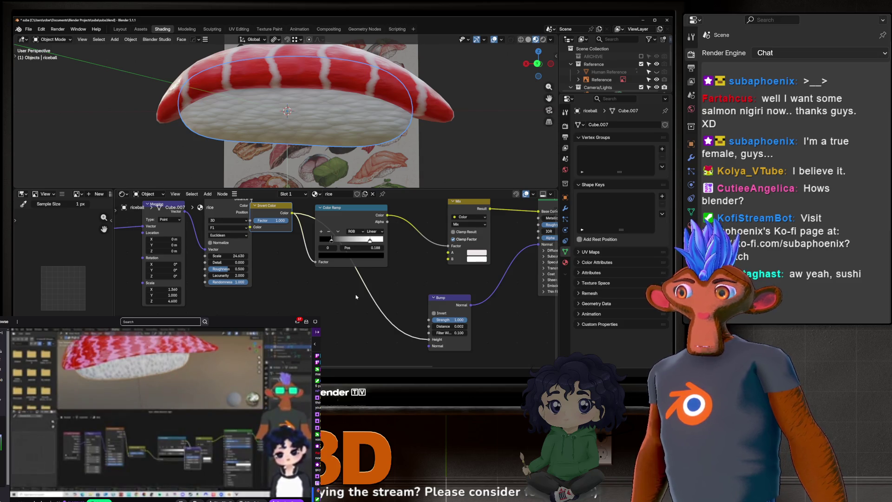
{"action": "scroll", "coordinate": [355, 297], "scroll_direction": "down", "scroll_amount": 1}
{"action": "middle_click_drag", "start_coordinate": [356, 297], "coordinate": [262, 297]}
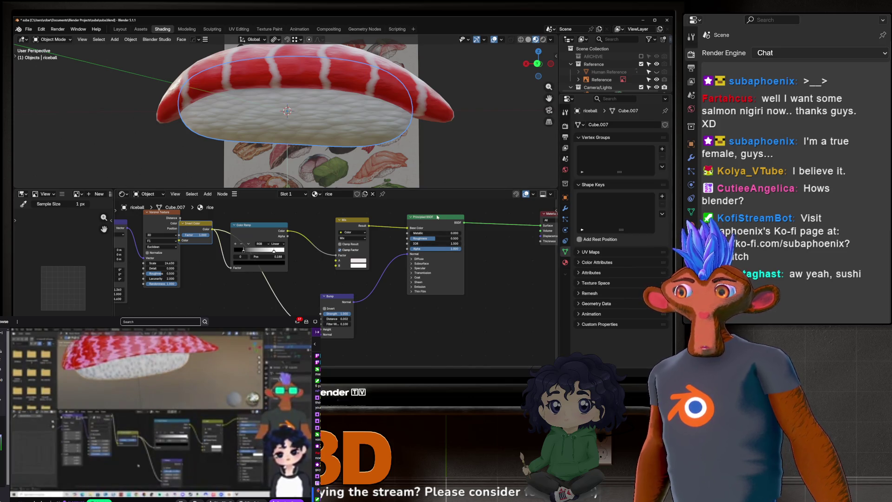
Shift a rice color ramp stop to about 0.553 and check the grains from several angles.
{"action": "left_click_drag", "start_coordinate": [462, 245], "coordinate": [490, 251]}
{"action": "mouse_move", "coordinate": [307, 104]}
{"action": "middle_mouse_down"}
{"action": "mouse_move", "coordinate": [294, 102]}
{"action": "mouse_move", "coordinate": [307, 104]}
{"action": "middle_mouse_up"}
{"action": "left_click_drag", "start_coordinate": [241, 250], "coordinate": [262, 249]}
{"action": "left_click", "coordinate": [272, 250]}
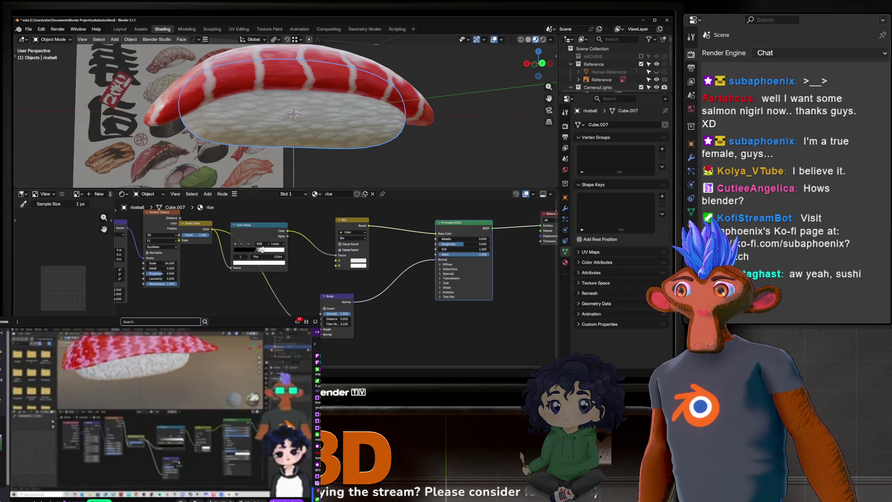
{"action": "scroll", "coordinate": [304, 90], "scroll_direction": "down", "scroll_amount": 3}
{"action": "middle_click_drag", "start_coordinate": [304, 91], "coordinate": [287, 139]}
{"action": "scroll", "coordinate": [287, 140], "scroll_direction": "up", "scroll_amount": 2}
{"action": "scroll", "coordinate": [287, 154], "scroll_direction": "up", "scroll_amount": 2}
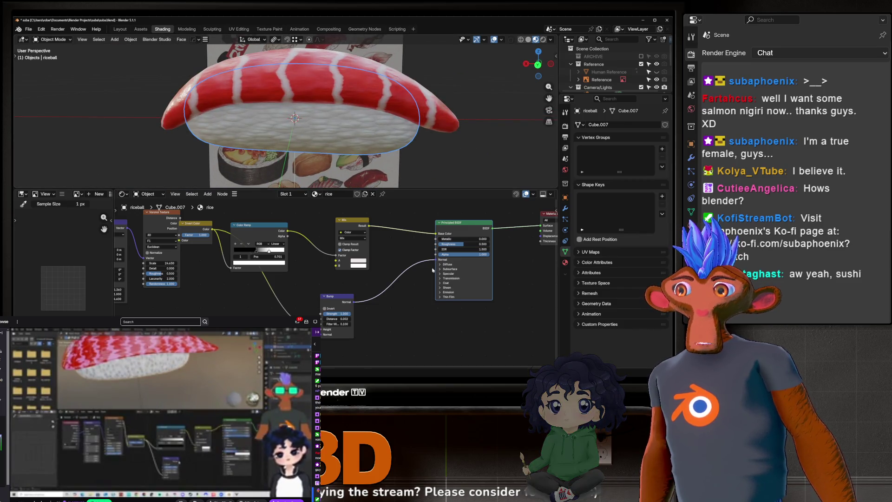
{"action": "mouse_move", "coordinate": [300, 125]}
{"action": "middle_mouse_down"}
{"action": "mouse_move", "coordinate": [357, 138]}
{"action": "mouse_move", "coordinate": [297, 141]}
{"action": "middle_mouse_up"}
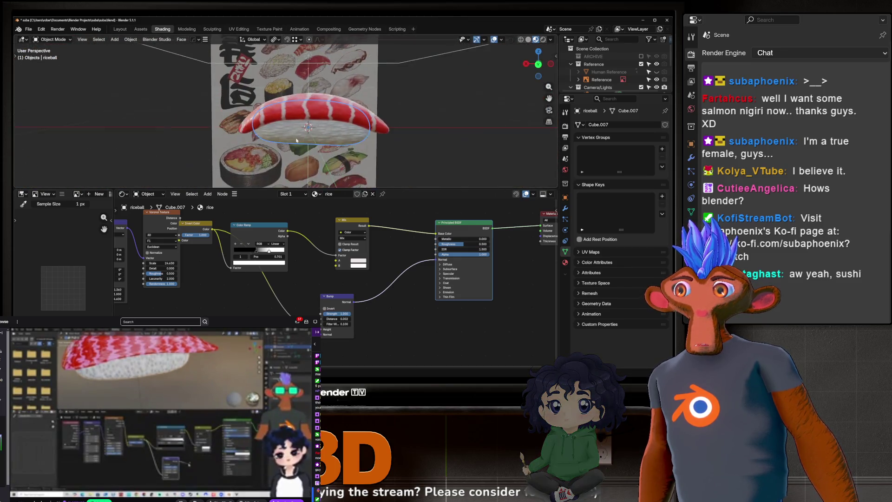
{"action": "scroll", "coordinate": [297, 140], "scroll_direction": "up", "scroll_amount": 2}
{"action": "scroll", "coordinate": [296, 141], "scroll_direction": "up", "scroll_amount": 2}
{"action": "mouse_move", "coordinate": [297, 140]}
{"action": "middle_mouse_down"}
{"action": "mouse_move", "coordinate": [277, 122]}
{"action": "mouse_move", "coordinate": [310, 141]}
{"action": "middle_mouse_up"}
Set Mapping X scale to 1.48, lower Voronoi scale to about 18.69 and reduce its roughness.
{"action": "middle_click_drag", "start_coordinate": [178, 271], "coordinate": [338, 279]}
{"action": "left_click", "coordinate": [276, 298]}
{"action": "type", "text": "1.48"}
{"action": "key", "text": "Return"}
{"action": "mouse_move", "coordinate": [317, 272]}
{"action": "left_mouse_down"}
{"action": "mouse_move", "coordinate": [296, 271]}
{"action": "mouse_move", "coordinate": [331, 290]}
{"action": "left_mouse_up"}
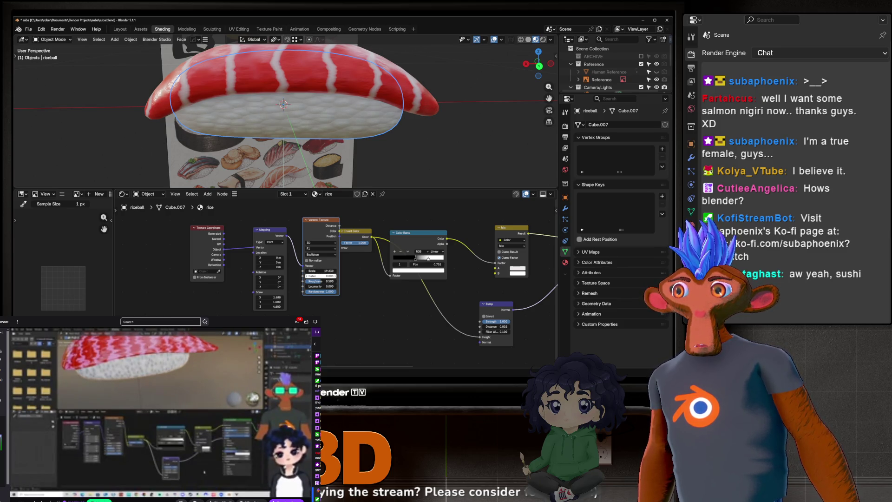
{"action": "left_click_drag", "start_coordinate": [320, 281], "coordinate": [314, 281]}
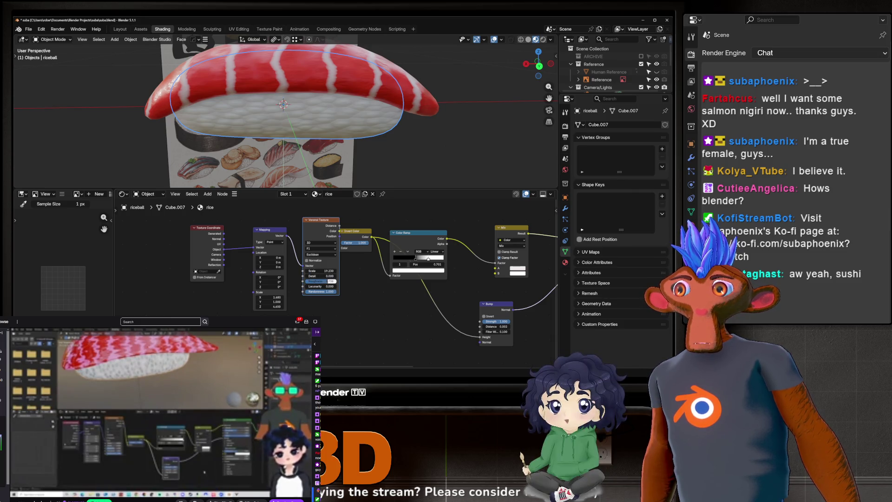
{"action": "key", "text": "Home"}
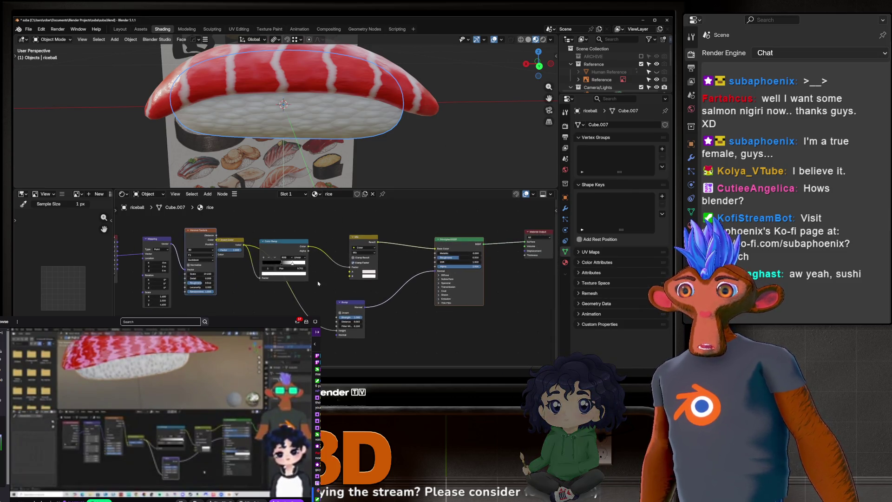
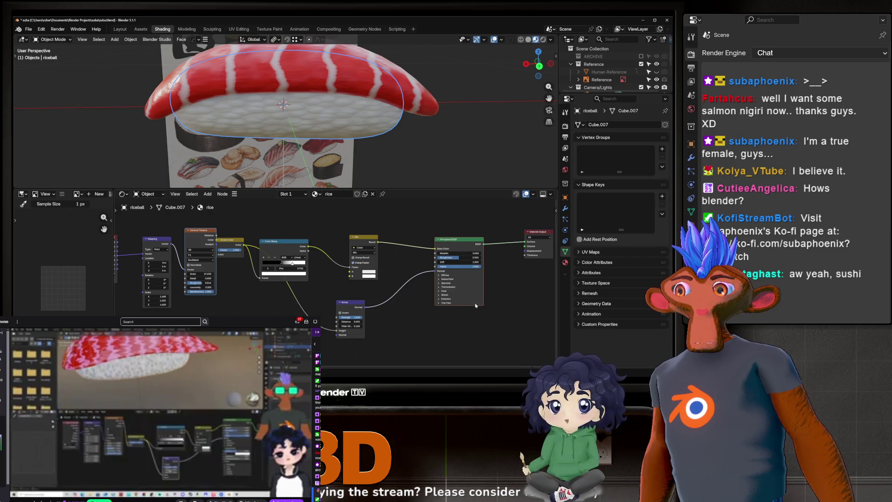
Review the node tree's output side and orbit the nigiri to compare it with the reference image.
{"action": "middle_click_drag", "start_coordinate": [466, 306], "coordinate": [370, 304]}
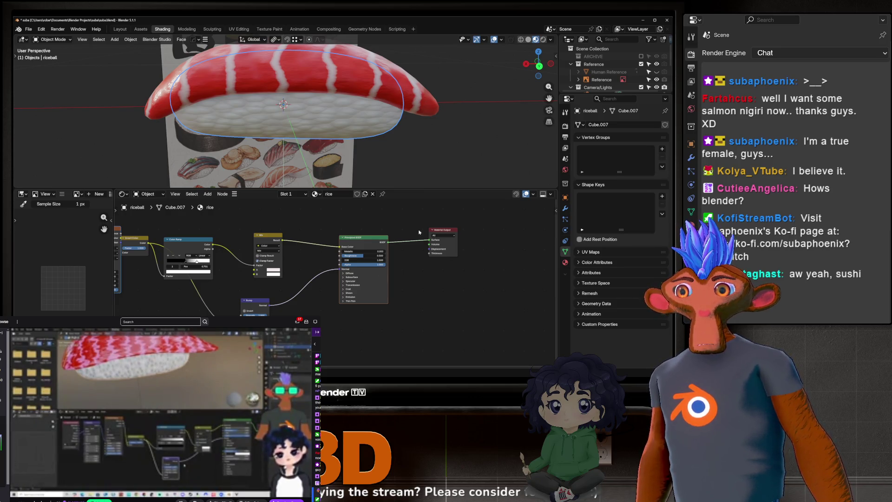
{"action": "middle_click_drag", "start_coordinate": [281, 111], "coordinate": [326, 108]}
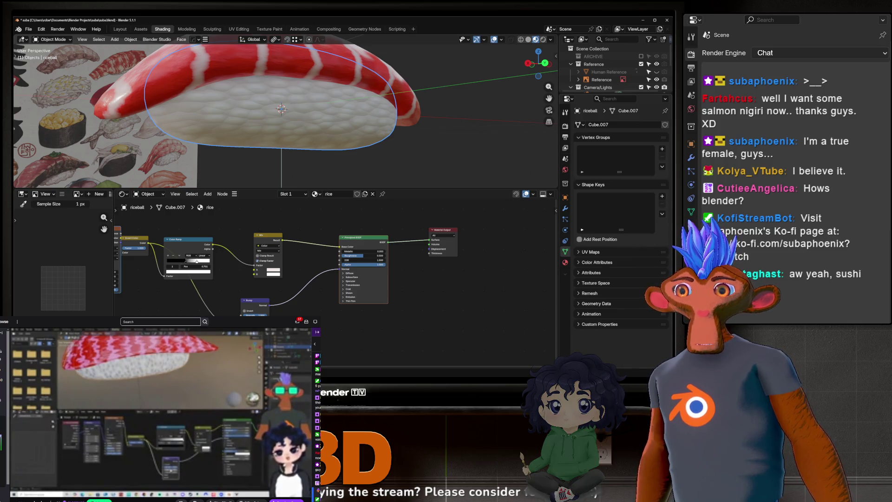
{"action": "mouse_move", "coordinate": [390, 153]}
{"action": "middle_mouse_down"}
{"action": "mouse_move", "coordinate": [377, 116]}
{"action": "mouse_move", "coordinate": [343, 125]}
{"action": "middle_mouse_up"}
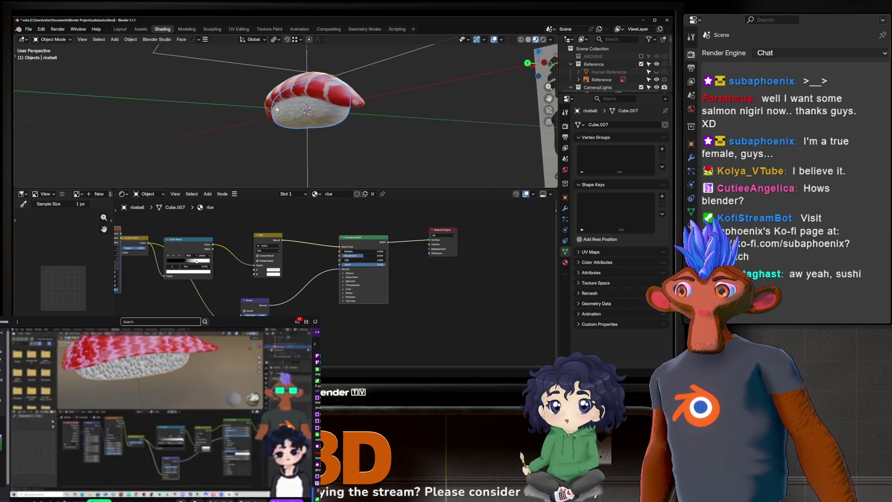
{"action": "scroll", "coordinate": [344, 125], "scroll_direction": "up", "scroll_amount": 2}
{"action": "middle_click_drag", "start_coordinate": [343, 125], "coordinate": [332, 99]}
{"action": "scroll", "coordinate": [332, 99], "scroll_direction": "up", "scroll_amount": 2}
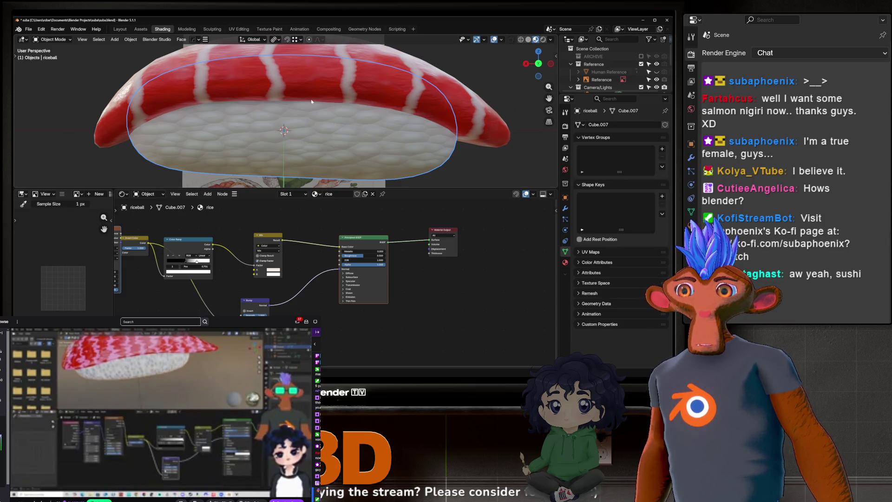
{"action": "scroll", "coordinate": [321, 107], "scroll_direction": "down", "scroll_amount": 5}
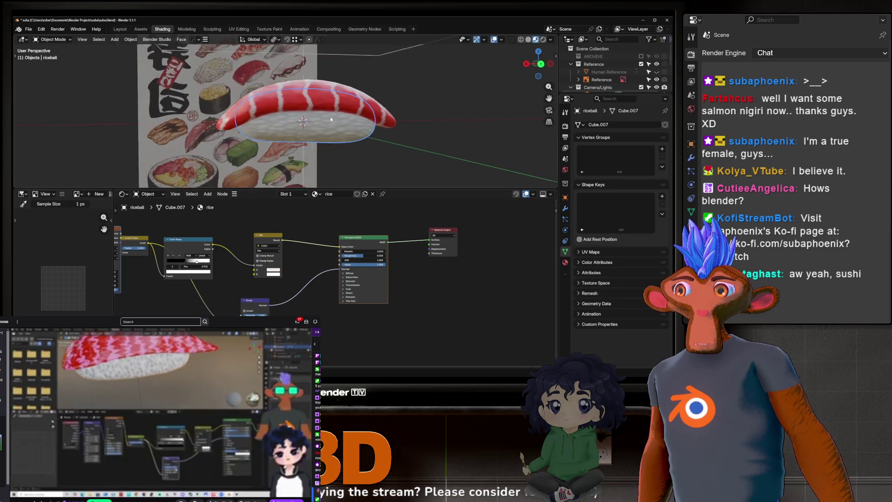
{"action": "scroll", "coordinate": [322, 107], "scroll_direction": "down", "scroll_amount": 5}
{"action": "scroll", "coordinate": [233, 117], "scroll_direction": "down", "scroll_amount": 4}
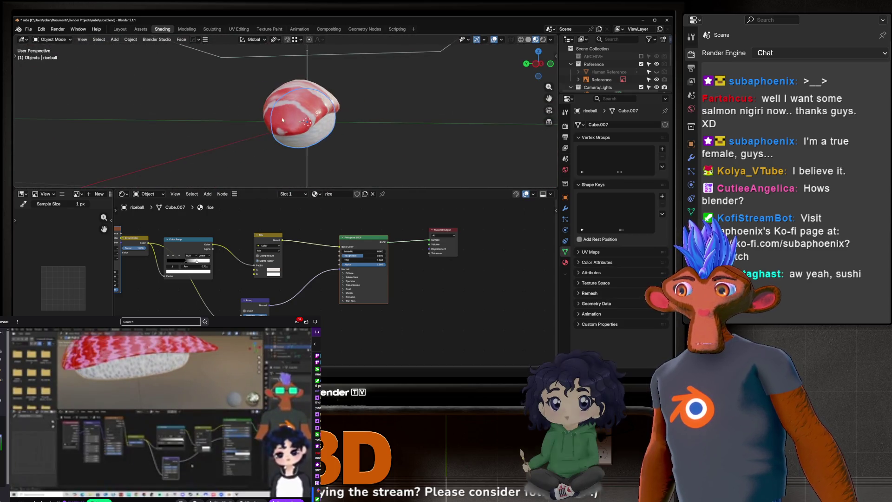
{"action": "scroll", "coordinate": [234, 118], "scroll_direction": "up", "scroll_amount": 3}
{"action": "mouse_move", "coordinate": [233, 118]}
{"action": "middle_mouse_down"}
{"action": "mouse_move", "coordinate": [301, 47]}
{"action": "mouse_move", "coordinate": [304, 138]}
{"action": "middle_mouse_up"}
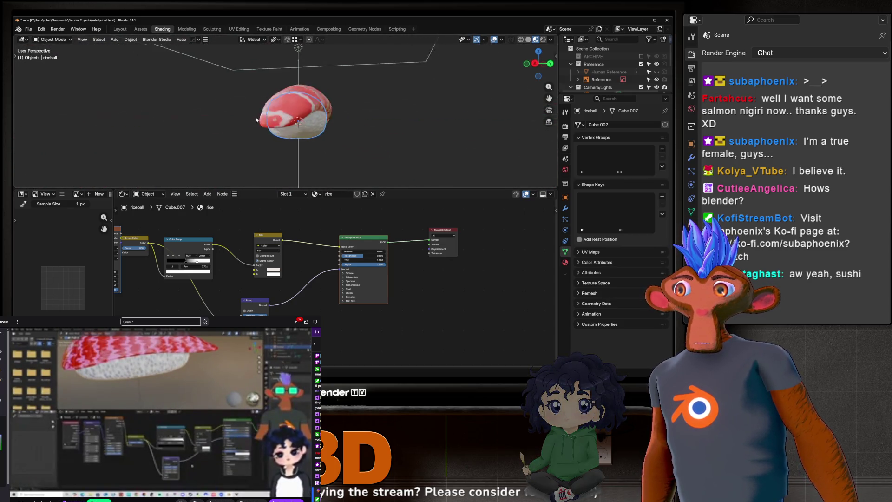
{"action": "scroll", "coordinate": [302, 137], "scroll_direction": "up", "scroll_amount": 3}
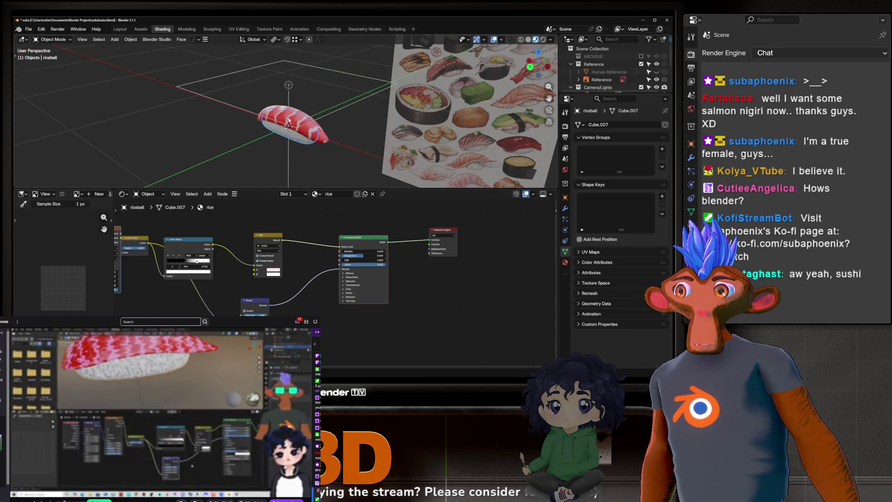
{"action": "mouse_move", "coordinate": [303, 138]}
{"action": "middle_mouse_down"}
{"action": "mouse_move", "coordinate": [321, 115]}
{"action": "mouse_move", "coordinate": [318, 125]}
{"action": "middle_mouse_up"}
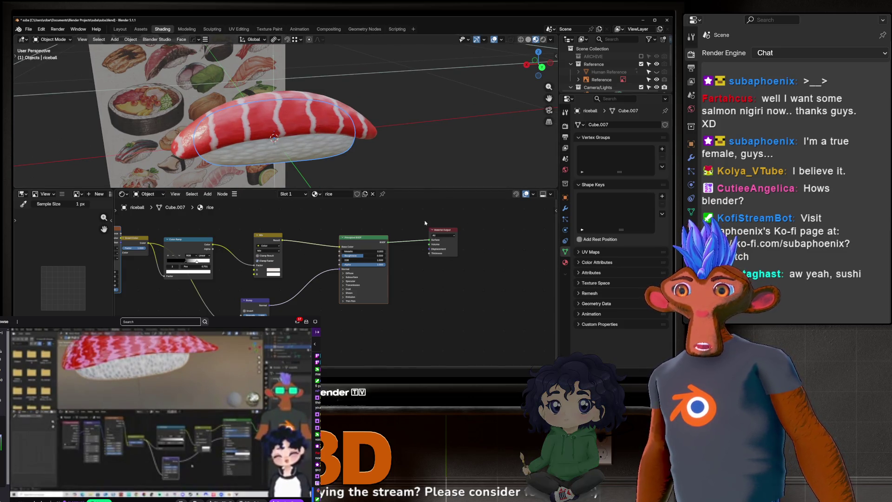
{"action": "middle_click_drag", "start_coordinate": [306, 140], "coordinate": [335, 160]}
{"action": "scroll", "coordinate": [305, 138], "scroll_direction": "up", "scroll_amount": 3}
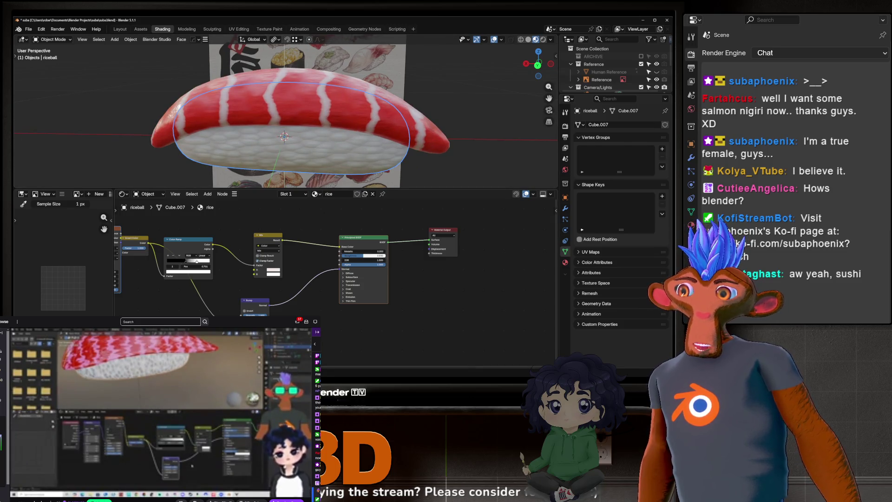
{"action": "scroll", "coordinate": [326, 307], "scroll_direction": "down", "scroll_amount": 1}
{"action": "mouse_move", "coordinate": [313, 139]}
{"action": "middle_mouse_down"}
{"action": "mouse_move", "coordinate": [335, 141]}
{"action": "mouse_move", "coordinate": [294, 118]}
{"action": "mouse_move", "coordinate": [335, 124]}
{"action": "mouse_move", "coordinate": [403, 177]}
{"action": "middle_mouse_up"}
{"action": "scroll", "coordinate": [334, 141], "scroll_direction": "down", "scroll_amount": 2}
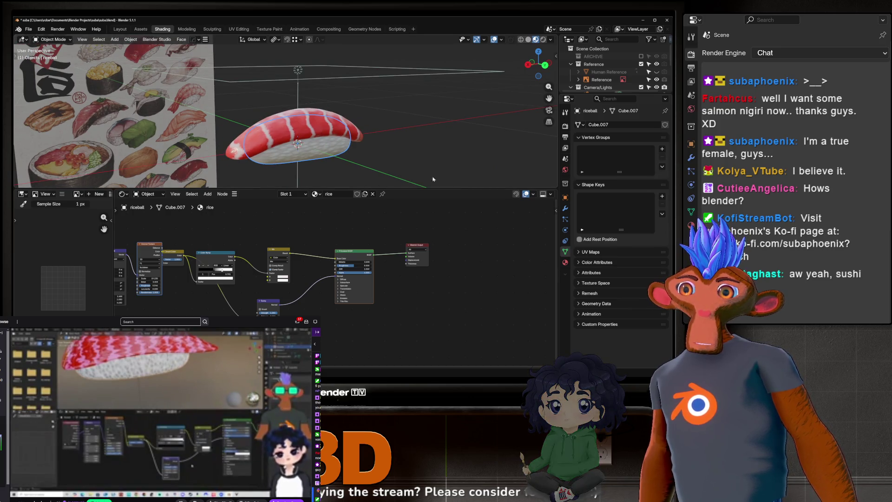
{"action": "scroll", "coordinate": [284, 172], "scroll_direction": "up", "scroll_amount": 3}
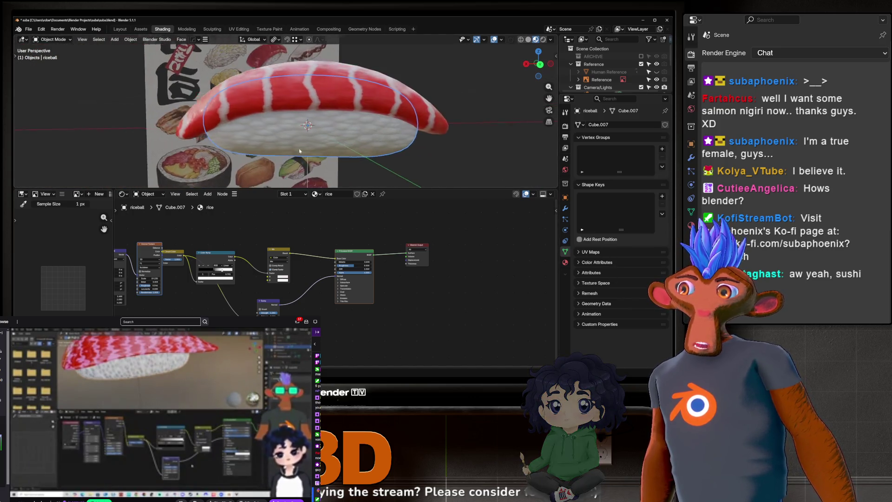
{"action": "scroll", "coordinate": [300, 153], "scroll_direction": "up", "scroll_amount": 2}
{"action": "scroll", "coordinate": [321, 136], "scroll_direction": "up", "scroll_amount": 2}
{"action": "scroll", "coordinate": [332, 129], "scroll_direction": "down", "scroll_amount": 5}
Orbit the nigiri from further angles and bring the rice Principled BSDF and Material Output into view.
{"action": "mouse_move", "coordinate": [332, 129]}
{"action": "middle_mouse_down"}
{"action": "mouse_move", "coordinate": [344, 139]}
{"action": "mouse_move", "coordinate": [310, 101]}
{"action": "mouse_move", "coordinate": [316, 87]}
{"action": "middle_mouse_up"}
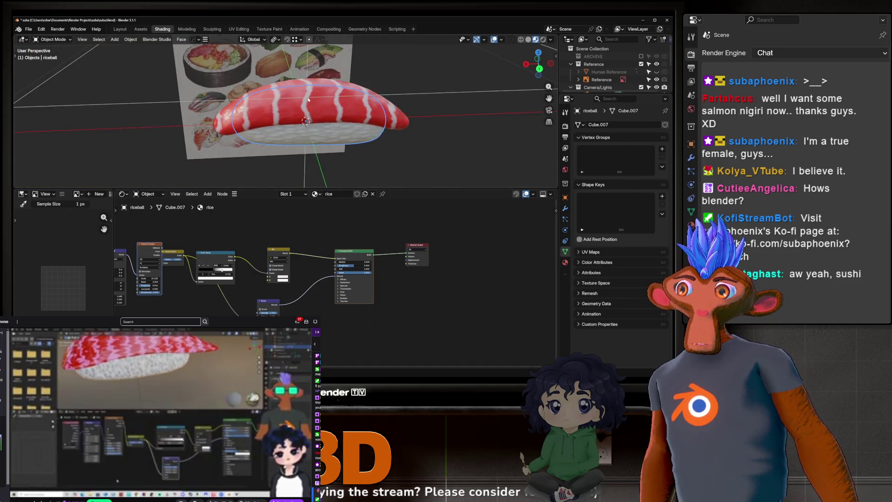
{"action": "scroll", "coordinate": [316, 86], "scroll_direction": "up", "scroll_amount": 4}
{"action": "scroll", "coordinate": [316, 87], "scroll_direction": "down", "scroll_amount": 5}
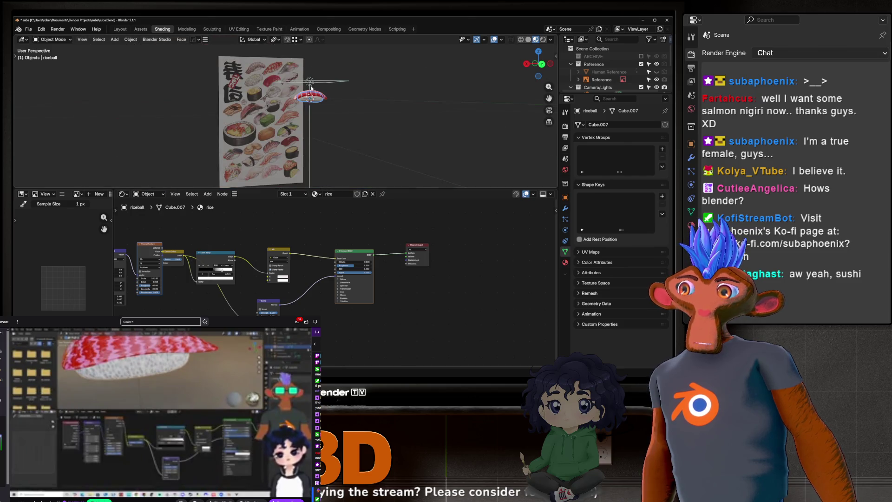
{"action": "scroll", "coordinate": [315, 87], "scroll_direction": "up", "scroll_amount": 3}
{"action": "mouse_move", "coordinate": [316, 87]}
{"action": "middle_mouse_down"}
{"action": "mouse_move", "coordinate": [179, 90]}
{"action": "mouse_move", "coordinate": [319, 96]}
{"action": "mouse_move", "coordinate": [315, 118]}
{"action": "mouse_move", "coordinate": [249, 91]}
{"action": "mouse_move", "coordinate": [260, 103]}
{"action": "middle_mouse_up"}
{"action": "scroll", "coordinate": [319, 94], "scroll_direction": "down", "scroll_amount": 2}
{"action": "scroll", "coordinate": [319, 94], "scroll_direction": "up", "scroll_amount": 3}
{"action": "scroll", "coordinate": [316, 118], "scroll_direction": "down", "scroll_amount": 2}
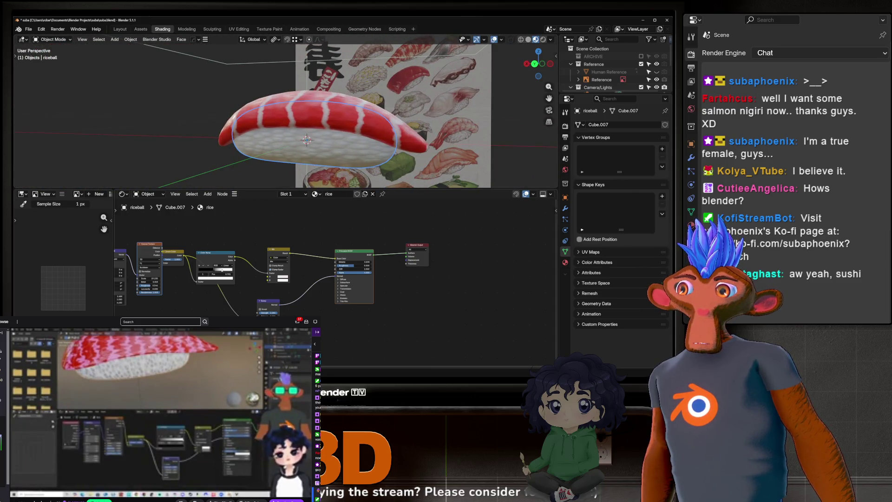
{"action": "scroll", "coordinate": [216, 277], "scroll_direction": "up", "scroll_amount": 2}
{"action": "scroll", "coordinate": [216, 278], "scroll_direction": "up", "scroll_amount": 2}
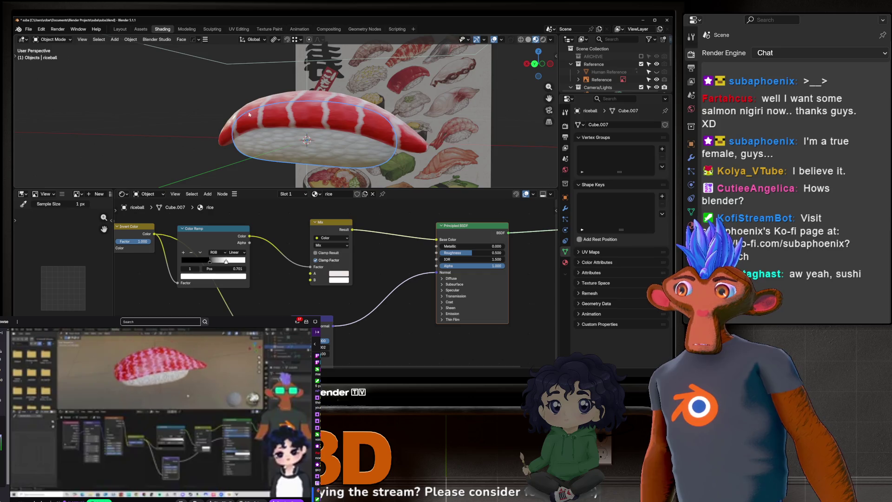
{"action": "middle_click_drag", "start_coordinate": [349, 111], "coordinate": [420, 112]}
{"action": "mouse_move", "coordinate": [345, 129]}
{"action": "middle_mouse_down"}
{"action": "mouse_move", "coordinate": [285, 117]}
{"action": "mouse_move", "coordinate": [325, 113]}
{"action": "mouse_move", "coordinate": [288, 115]}
{"action": "middle_mouse_up"}
{"action": "scroll", "coordinate": [285, 117], "scroll_direction": "down", "scroll_amount": 2}
{"action": "scroll", "coordinate": [325, 113], "scroll_direction": "up", "scroll_amount": 2}
{"action": "scroll", "coordinate": [300, 116], "scroll_direction": "up", "scroll_amount": 3}
{"action": "scroll", "coordinate": [278, 264], "scroll_direction": "down", "scroll_amount": 3}
{"action": "middle_click_drag", "start_coordinate": [278, 266], "coordinate": [232, 281]}
{"action": "middle_click_drag", "start_coordinate": [334, 119], "coordinate": [376, 121]}
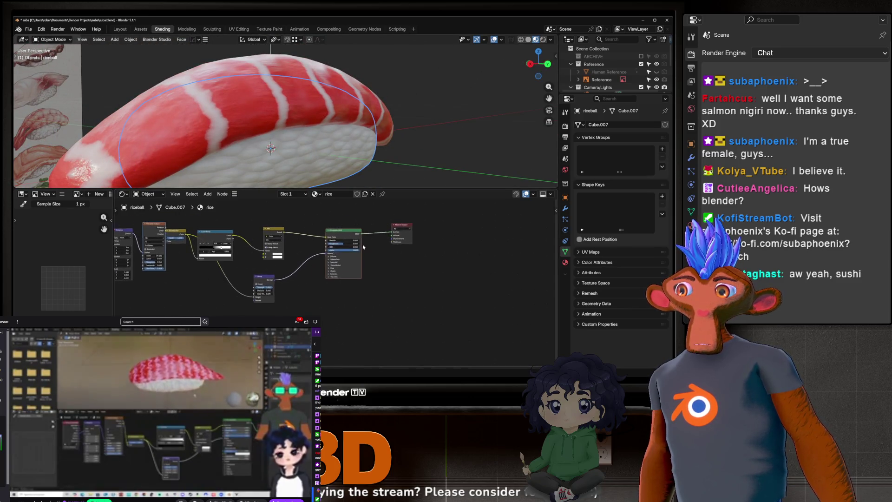
{"action": "scroll", "coordinate": [292, 258], "scroll_direction": "up", "scroll_amount": 4}
{"action": "middle_click_drag", "start_coordinate": [279, 265], "coordinate": [293, 257]}
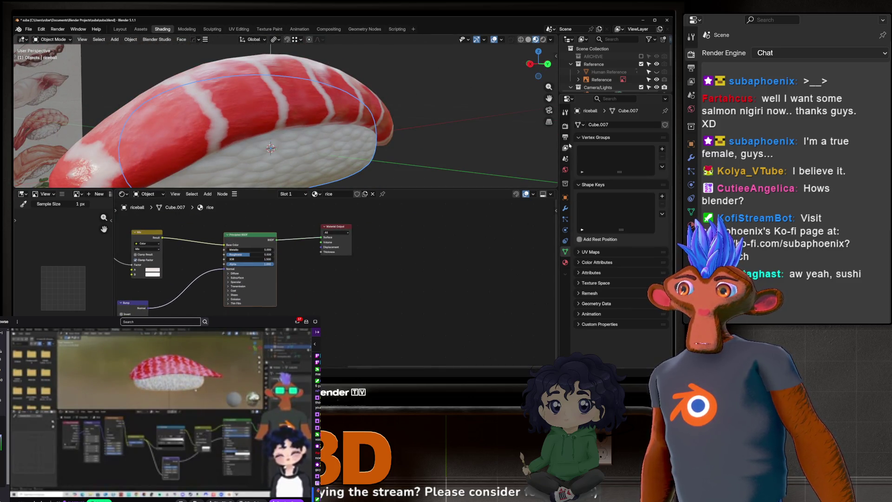
Show the scene's Render Properties with EEVEE and move the rice Material Output node further right.
{"action": "left_click", "coordinate": [565, 126]}
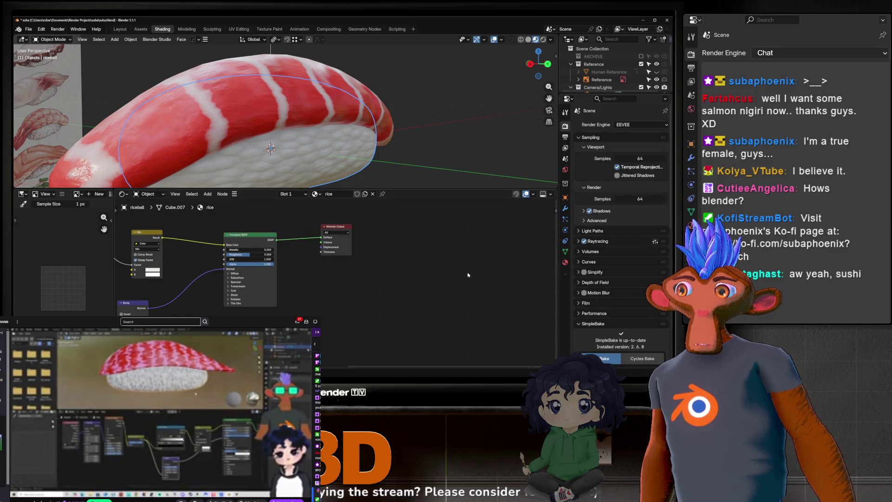
{"action": "scroll", "coordinate": [334, 118], "scroll_direction": "down", "scroll_amount": 3}
{"action": "middle_click_drag", "start_coordinate": [334, 119], "coordinate": [348, 112]}
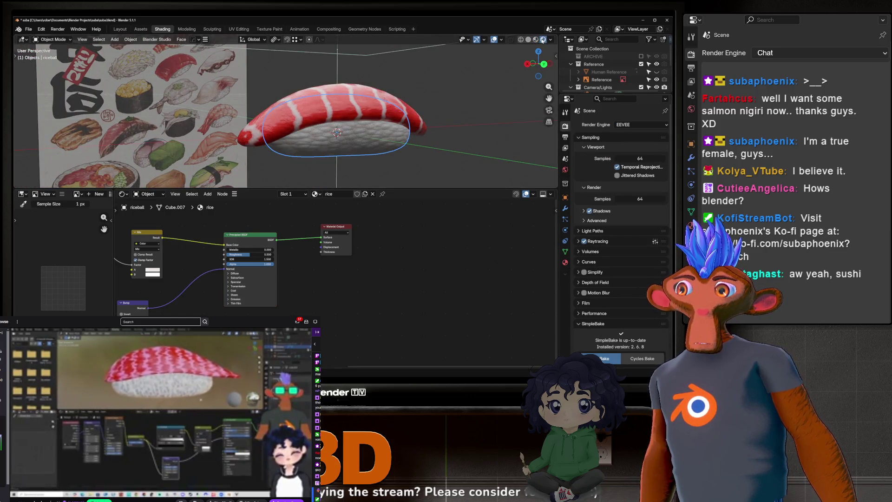
{"action": "scroll", "coordinate": [305, 280], "scroll_direction": "down", "scroll_amount": 1}
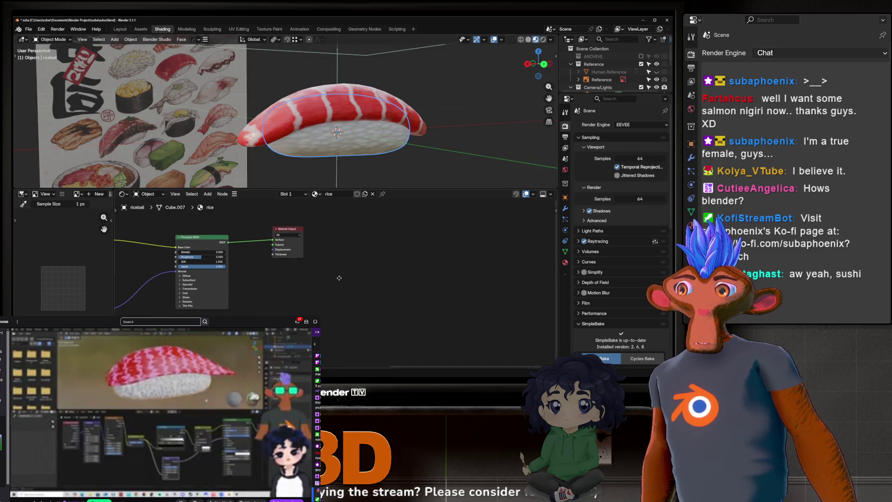
{"action": "left_click_drag", "start_coordinate": [336, 230], "coordinate": [418, 258]}
{"action": "scroll", "coordinate": [305, 296], "scroll_direction": "down", "scroll_amount": 1}
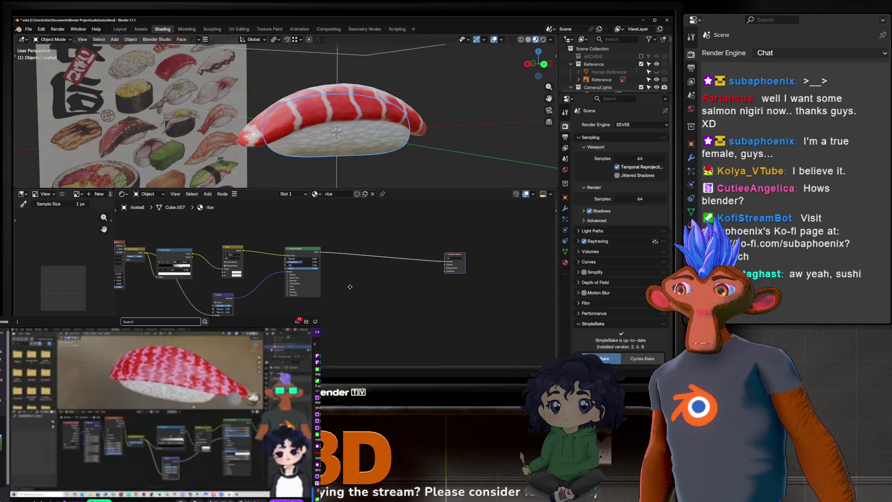
{"action": "middle_click_drag", "start_coordinate": [304, 295], "coordinate": [258, 305]}
{"action": "scroll", "coordinate": [258, 305], "scroll_direction": "up", "scroll_amount": 2}
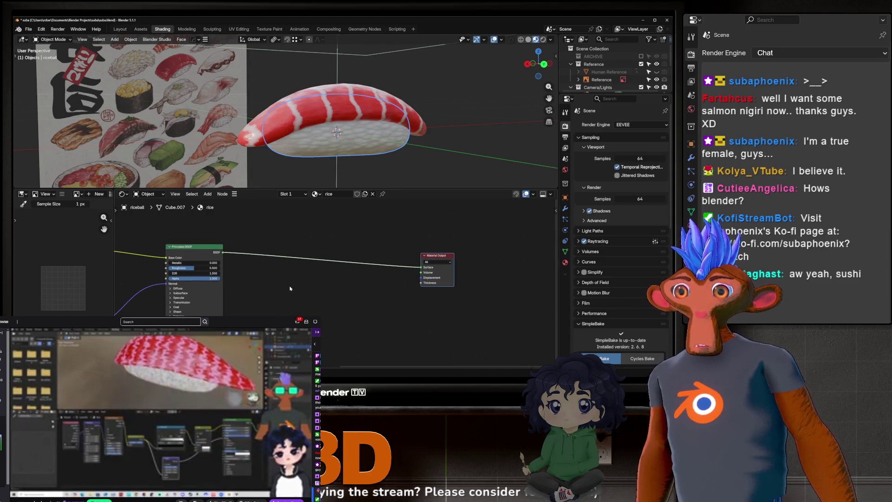
{"action": "key", "text": "shift+a"}
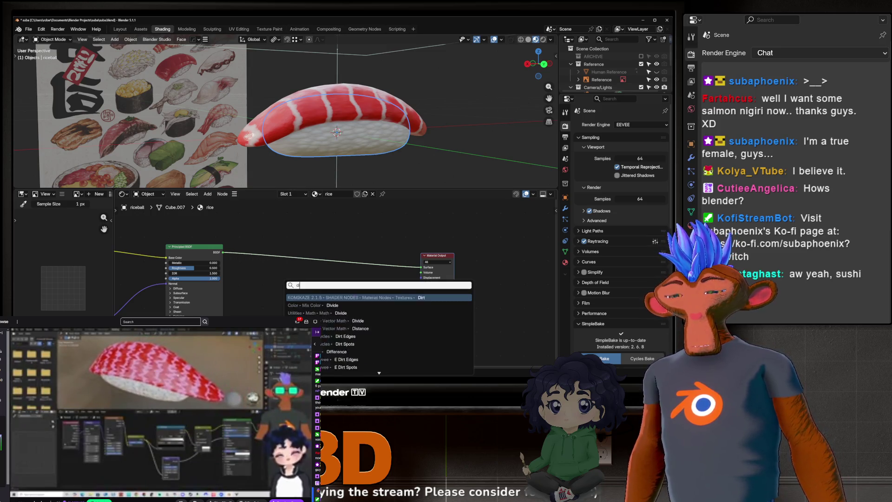
Build a toon chain: Diffuse BSDF into Shader to RGB into a Constant Color Ramp with evenly distributed stops.
{"action": "left_click", "coordinate": [314, 305]}
{"action": "left_click", "coordinate": [211, 204]}
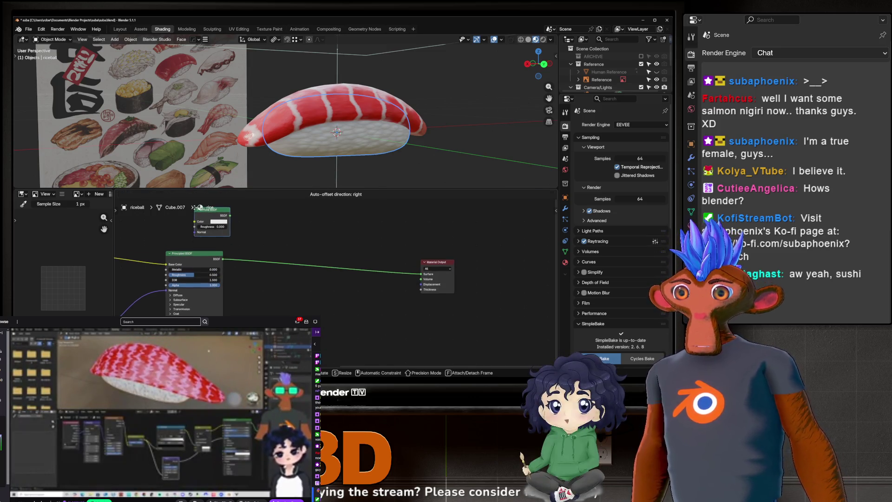
{"action": "left_click_drag", "start_coordinate": [230, 215], "coordinate": [290, 217]}
{"action": "left_click", "coordinate": [266, 240]}
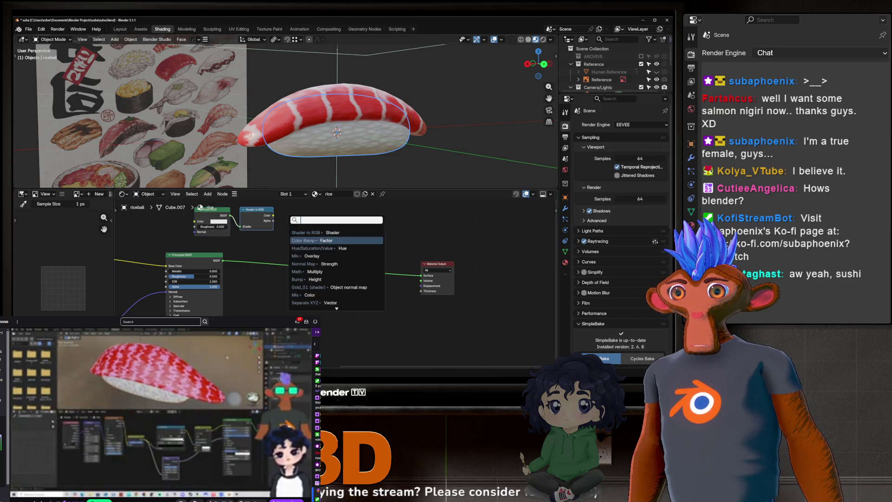
{"action": "left_click", "coordinate": [305, 236]}
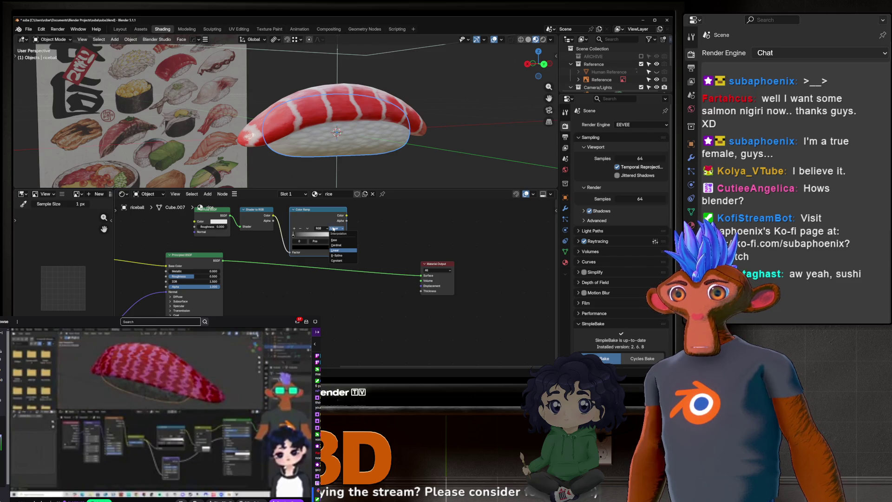
{"action": "left_click", "coordinate": [333, 261]}
{"action": "left_click", "coordinate": [308, 228]}
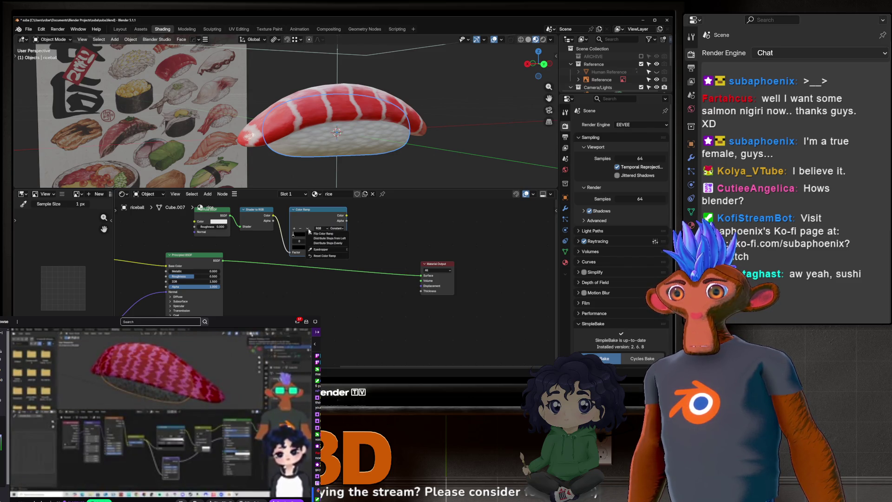
{"action": "left_click", "coordinate": [317, 246]}
{"action": "scroll", "coordinate": [238, 224], "scroll_direction": "down", "scroll_amount": 2}
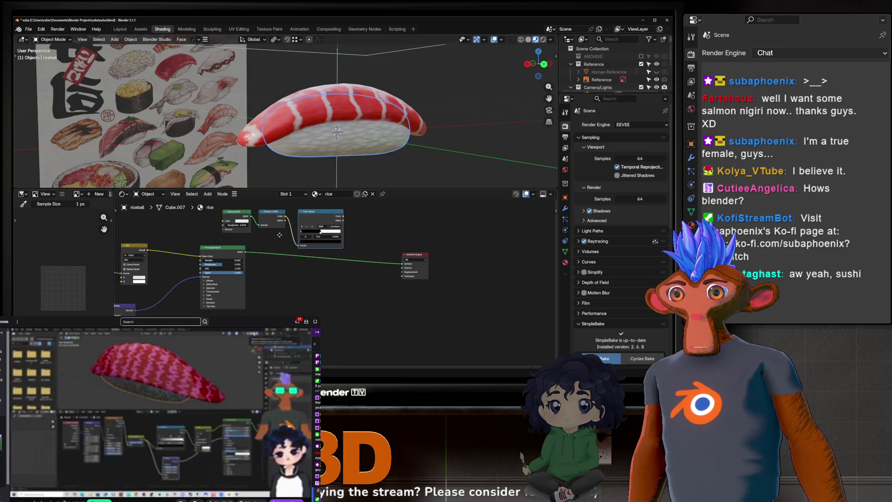
Move the toon nodes left and insert a second Shader to RGB on the Principled BSDF's output link.
{"action": "left_click_drag", "start_coordinate": [212, 214], "coordinate": [143, 195]}
{"action": "middle_click_drag", "start_coordinate": [296, 237], "coordinate": [283, 258]}
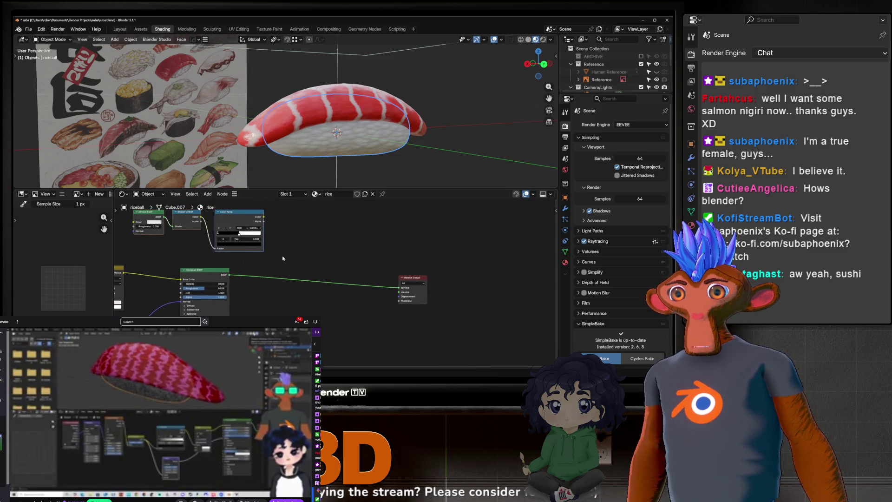
{"action": "key", "text": "shift+d"}
{"action": "left_click", "coordinate": [248, 273]}
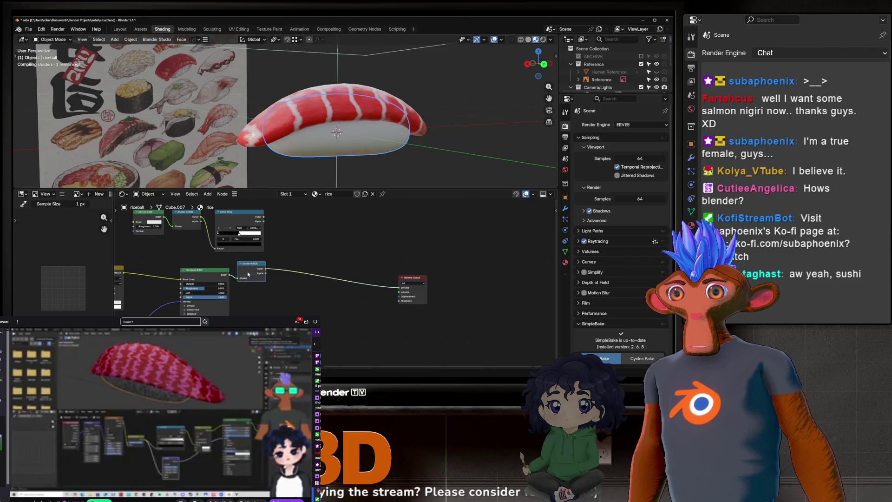
{"action": "scroll", "coordinate": [246, 282], "scroll_direction": "up", "scroll_amount": 1}
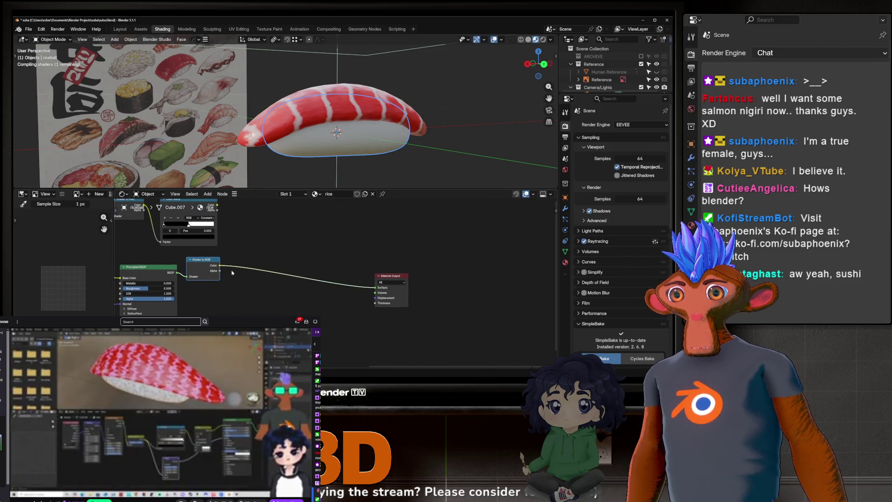
{"action": "left_click_drag", "start_coordinate": [209, 269], "coordinate": [228, 271]}
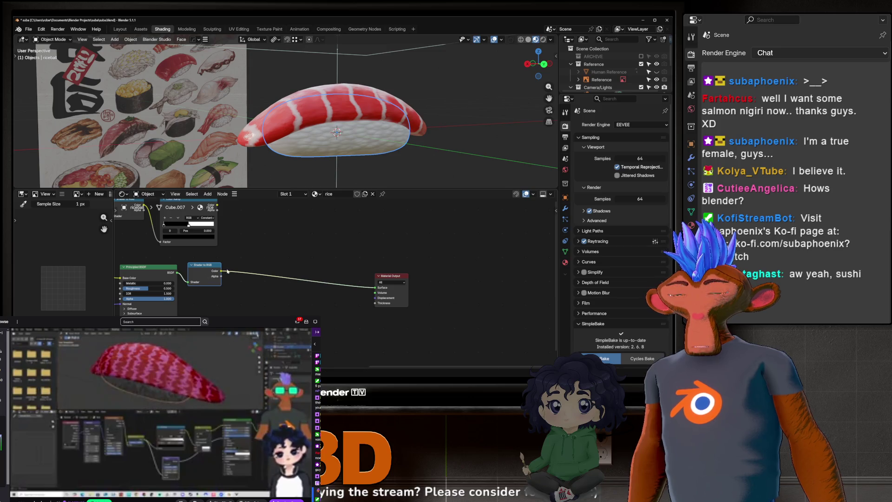
Add a Mix node on the output link with the shaded colour in B, trying Overlay then settling on Multiply.
{"action": "key", "text": "shift+a"}
{"action": "type", "text": "mix co"}
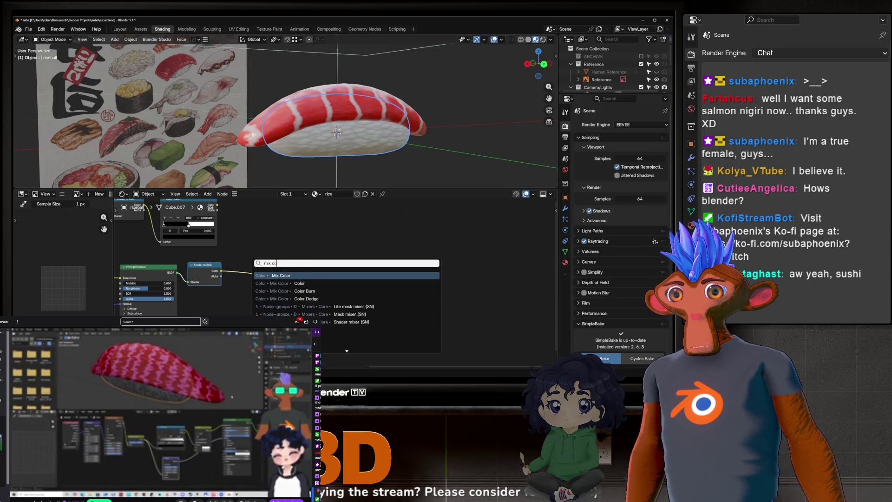
{"action": "key", "text": "Return"}
{"action": "left_click", "coordinate": [259, 240]}
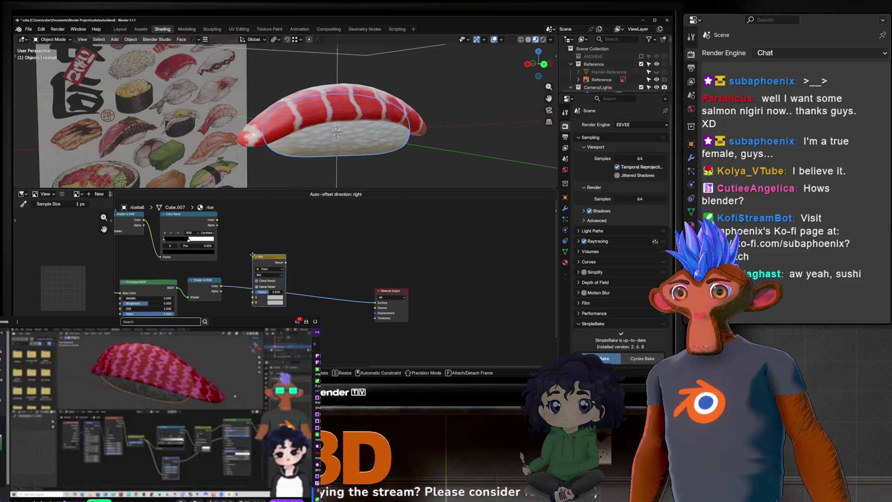
{"action": "left_click_drag", "start_coordinate": [258, 281], "coordinate": [254, 290]}
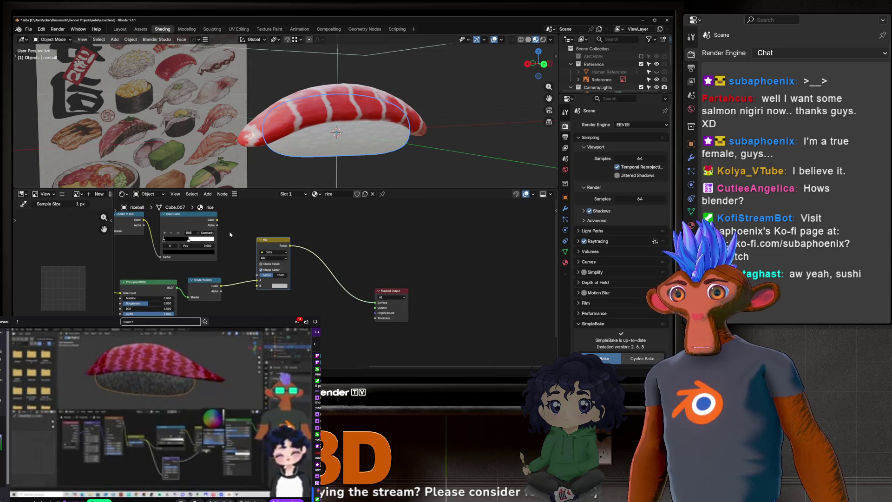
{"action": "left_click_drag", "start_coordinate": [274, 275], "coordinate": [266, 276]}
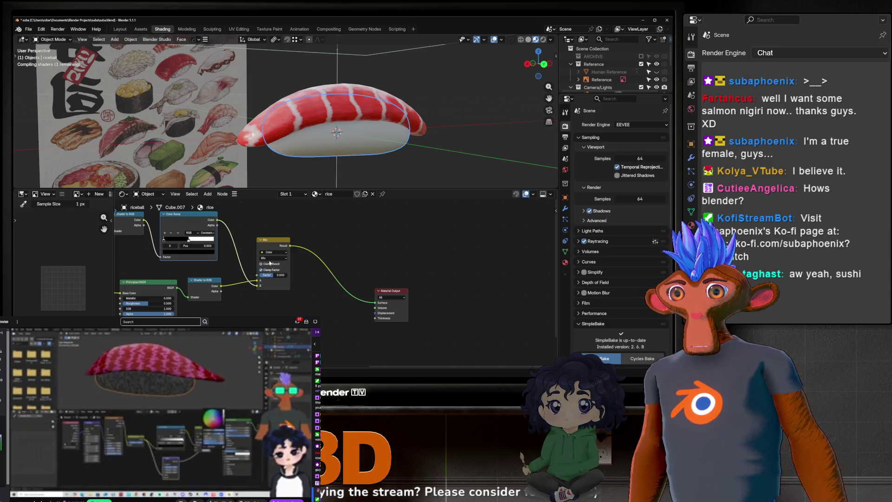
{"action": "left_click", "coordinate": [270, 259]}
{"action": "left_click", "coordinate": [299, 265]}
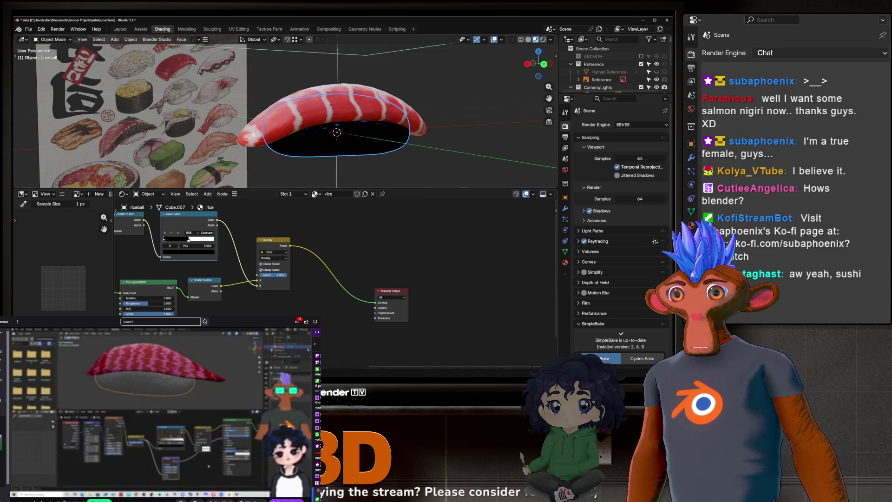
{"action": "left_click", "coordinate": [269, 259]}
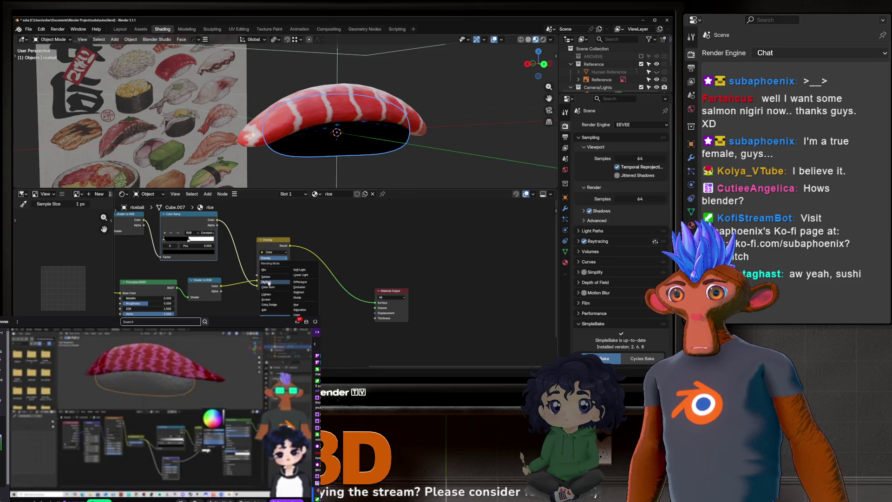
{"action": "left_click", "coordinate": [270, 282]}
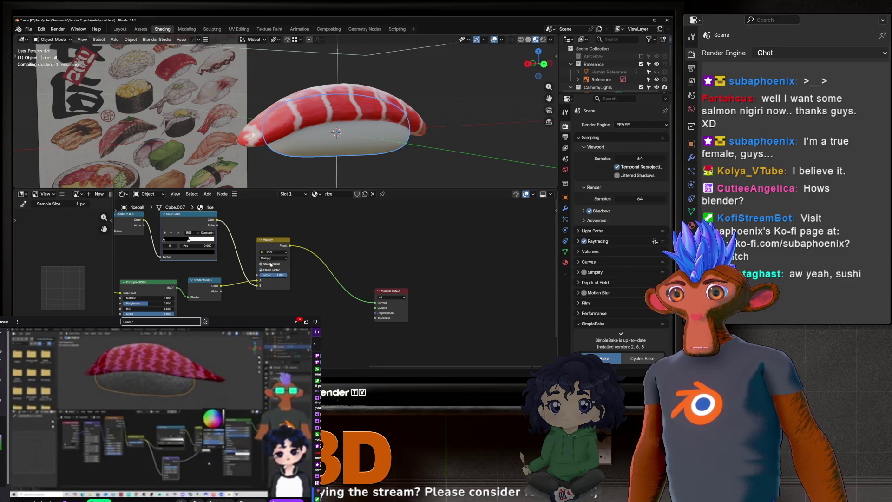
{"action": "middle_click_drag", "start_coordinate": [267, 146], "coordinate": [354, 126]}
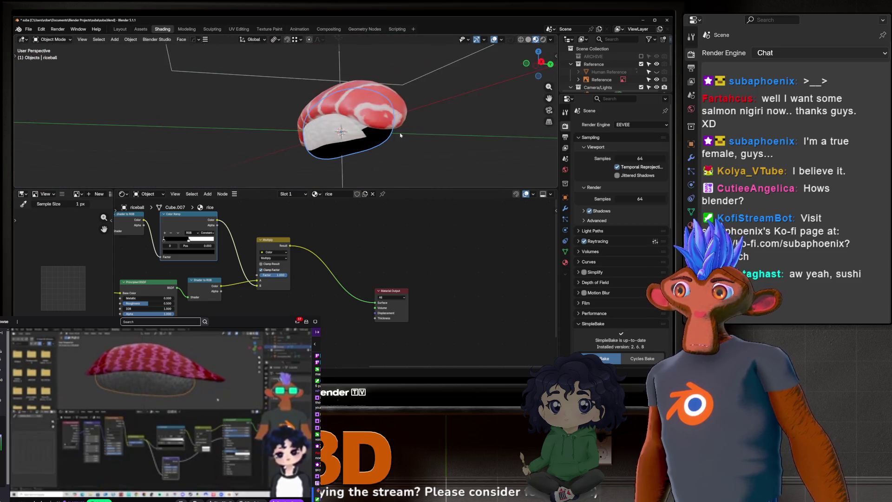
Shade the rice smooth and lighten the ramp's dark stop colour.
{"action": "right_click", "coordinate": [354, 126]}
{"action": "left_click", "coordinate": [327, 114]}
{"action": "middle_click_drag", "start_coordinate": [327, 115], "coordinate": [269, 148]}
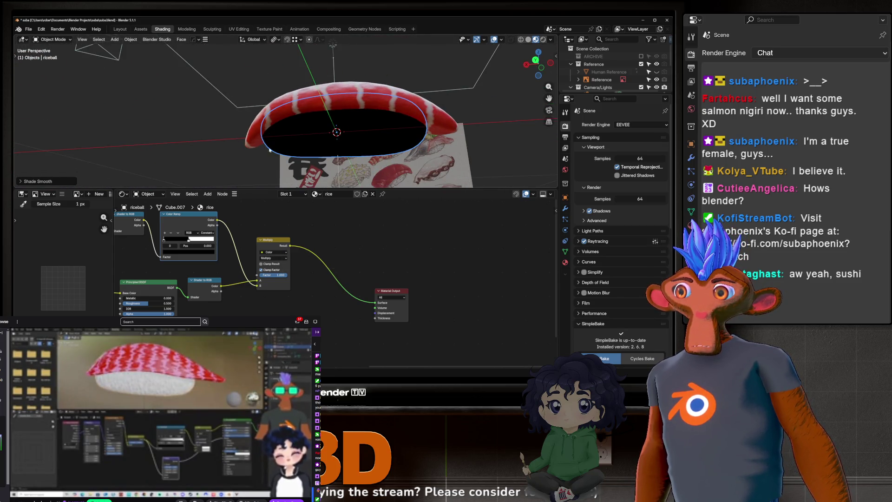
{"action": "left_click", "coordinate": [169, 253]}
{"action": "left_click_drag", "start_coordinate": [182, 233], "coordinate": [201, 233]}
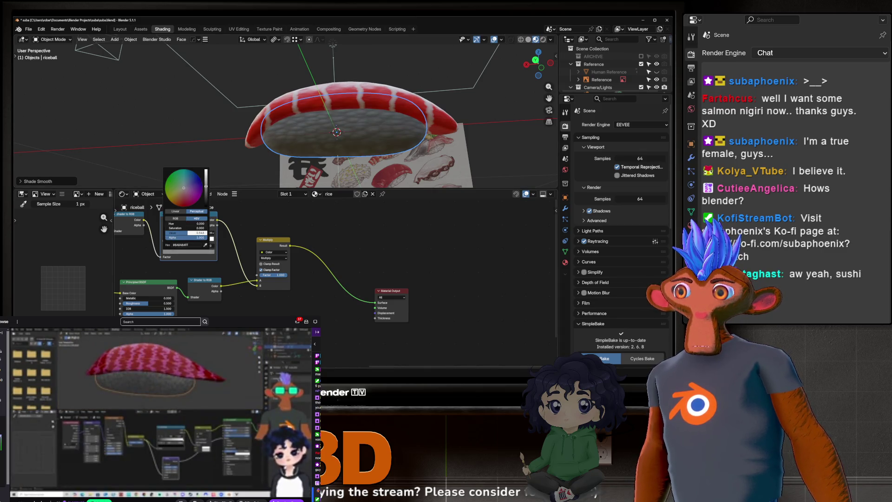
Slide the rice ramp's second stop right to the midpoint and box-select the rice material nodes.
{"action": "middle_click_drag", "start_coordinate": [335, 132], "coordinate": [425, 122]}
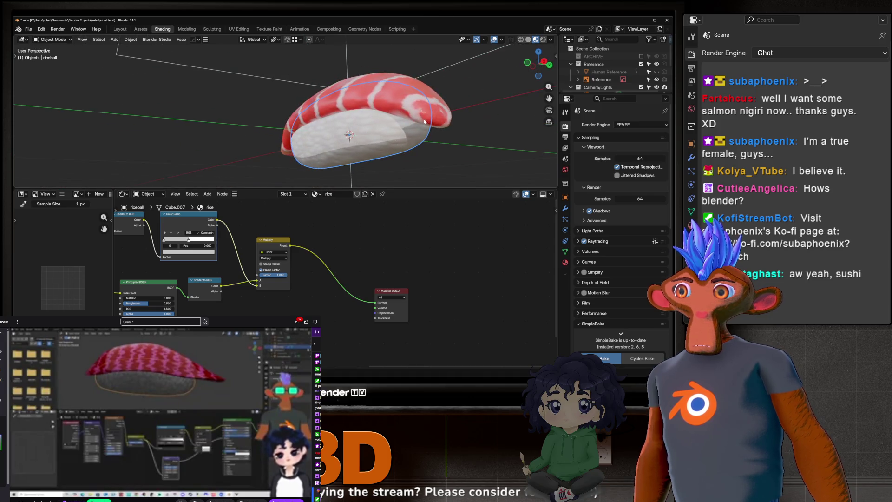
{"action": "middle_click_drag", "start_coordinate": [337, 115], "coordinate": [259, 215]}
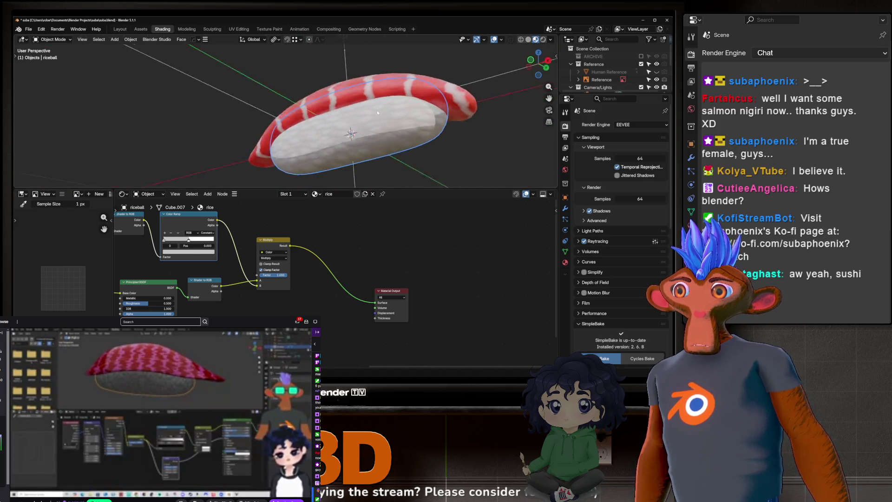
{"action": "scroll", "coordinate": [261, 215], "scroll_direction": "up", "scroll_amount": 1}
{"action": "scroll", "coordinate": [260, 215], "scroll_direction": "up", "scroll_amount": 1}
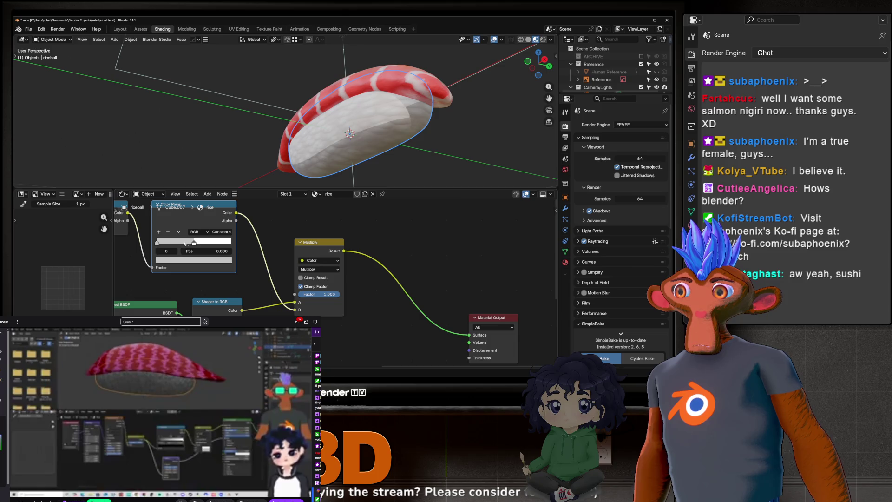
{"action": "left_click", "coordinate": [218, 231]}
{"action": "left_click_drag", "start_coordinate": [174, 242], "coordinate": [226, 241]}
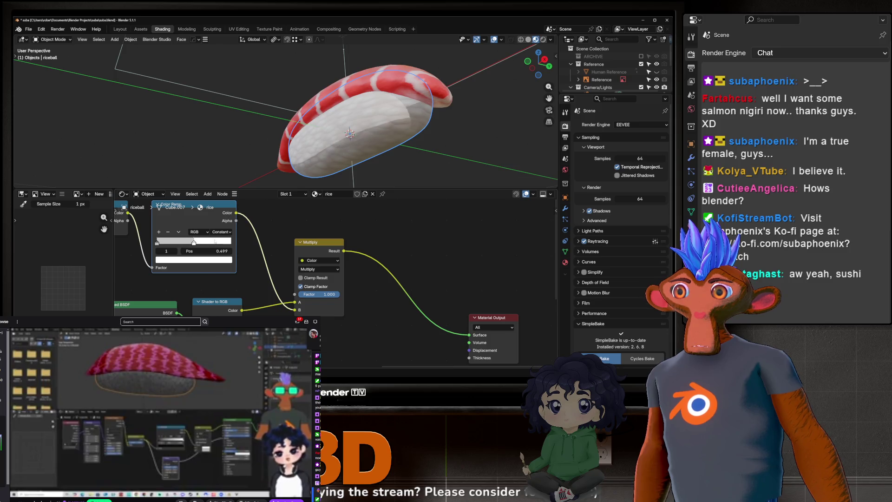
{"action": "scroll", "coordinate": [226, 244], "scroll_direction": "down", "scroll_amount": 3}
{"action": "left_click_drag", "start_coordinate": [160, 217], "coordinate": [329, 266]}
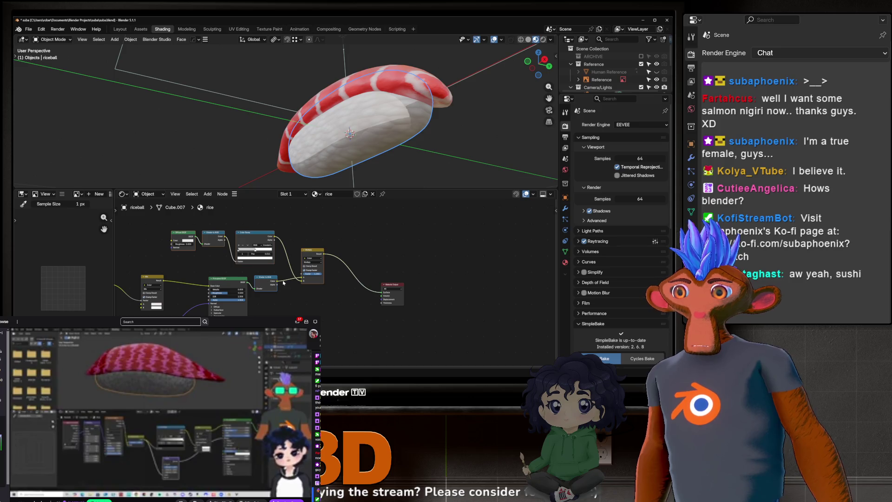
Switch to fish.001 and connect its Multiply result to the Material Output surface, restoring the salmon stripes.
{"action": "left_click", "coordinate": [437, 107]}
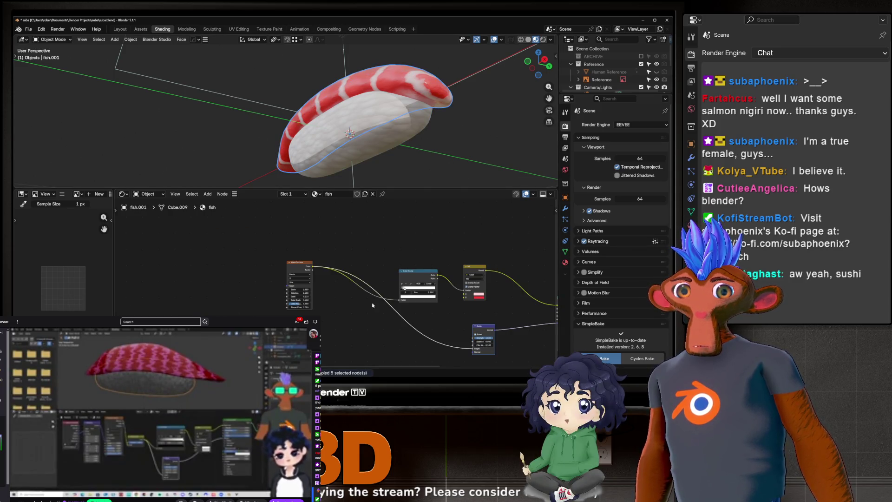
{"action": "middle_click_drag", "start_coordinate": [373, 305], "coordinate": [272, 288]}
{"action": "middle_click_drag", "start_coordinate": [389, 309], "coordinate": [310, 286]}
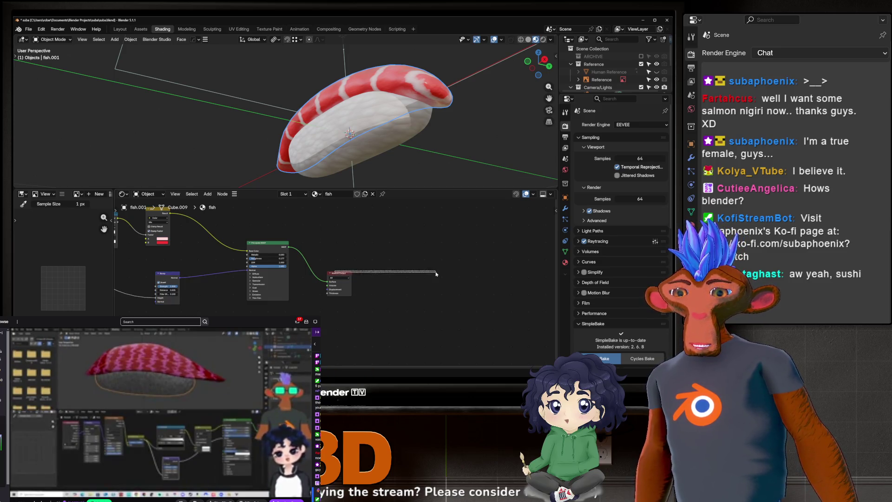
{"action": "middle_click_drag", "start_coordinate": [343, 275], "coordinate": [271, 264]}
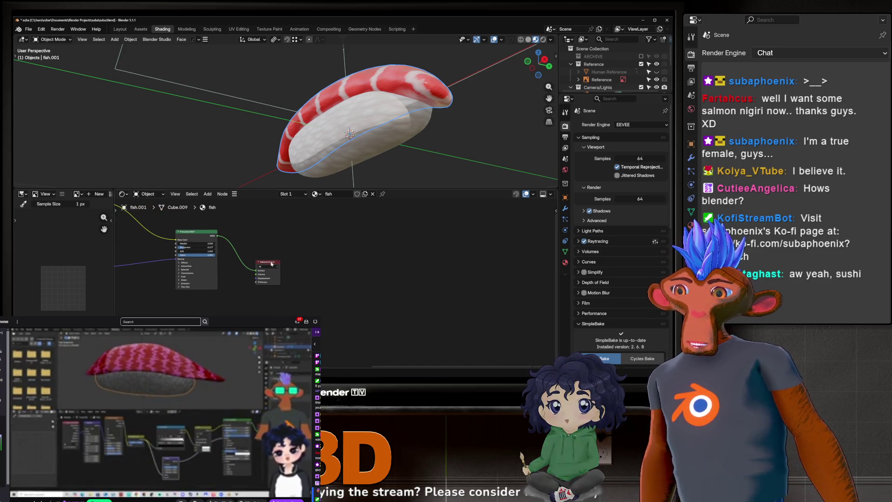
{"action": "left_click_drag", "start_coordinate": [271, 264], "coordinate": [373, 272]}
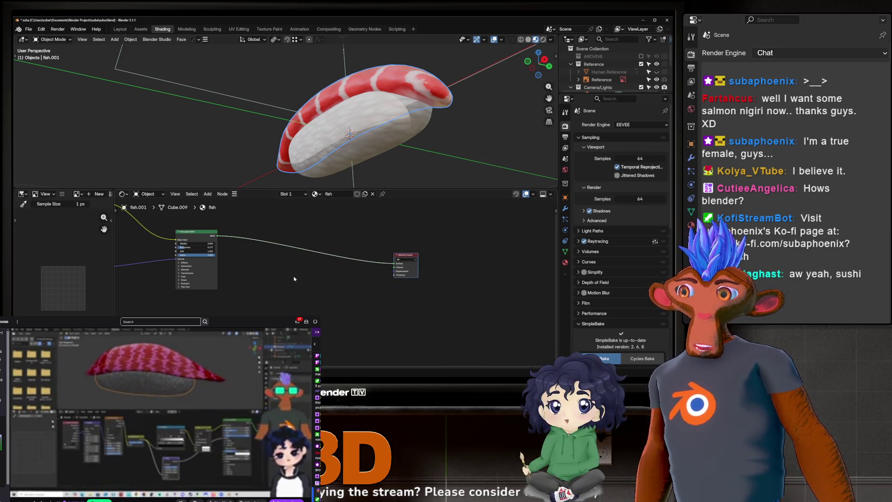
{"action": "middle_click_drag", "start_coordinate": [295, 279], "coordinate": [294, 361]}
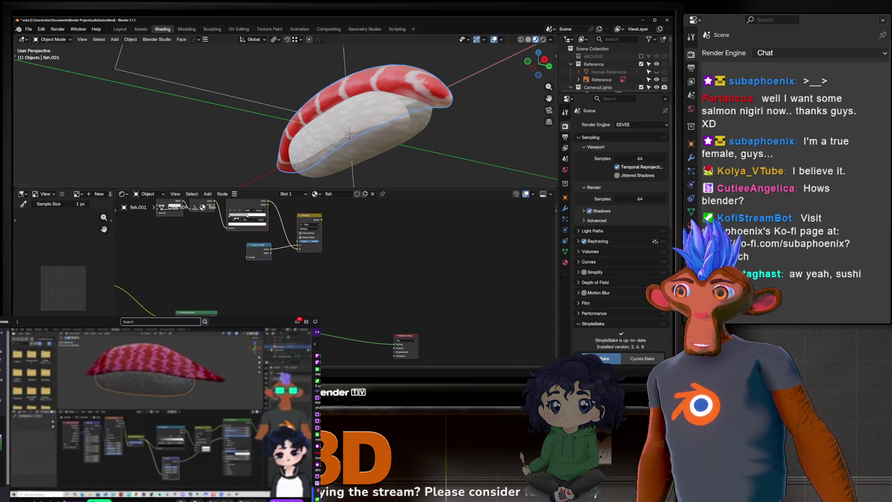
{"action": "middle_click_drag", "start_coordinate": [234, 290], "coordinate": [236, 303]}
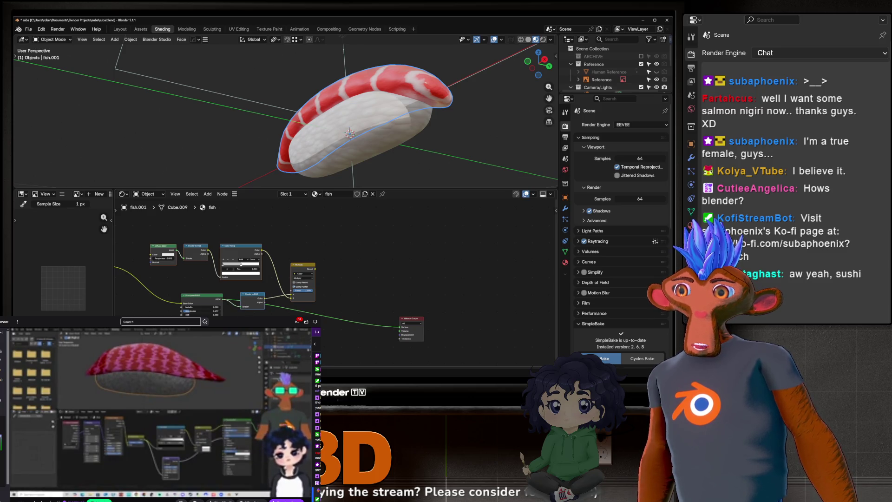
{"action": "scroll", "coordinate": [273, 292], "scroll_direction": "up", "scroll_amount": 3}
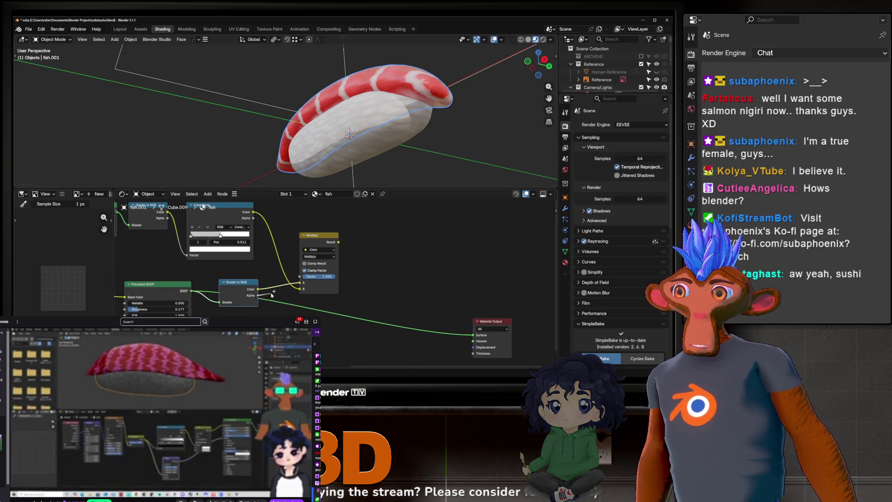
{"action": "left_click_drag", "start_coordinate": [337, 241], "coordinate": [473, 335]}
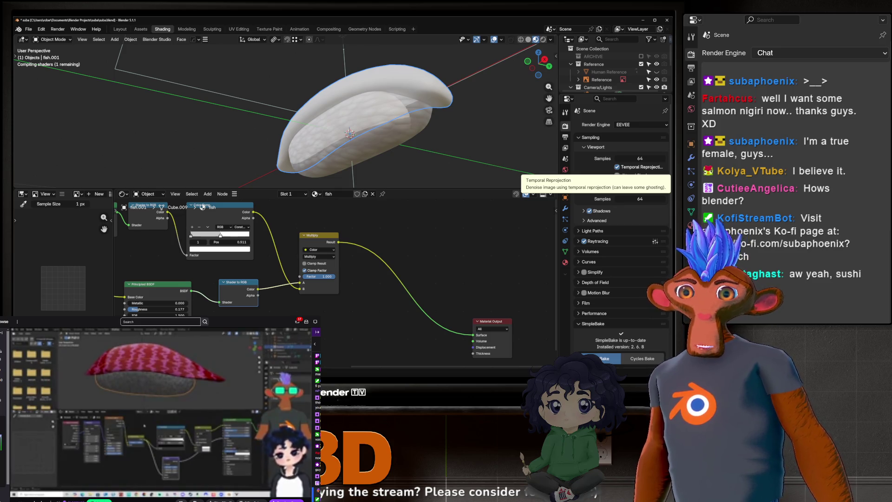
{"action": "mouse_move", "coordinate": [349, 91]}
{"action": "middle_mouse_down"}
{"action": "mouse_move", "coordinate": [355, 119]}
{"action": "mouse_move", "coordinate": [335, 129]}
{"action": "mouse_move", "coordinate": [420, 143]}
{"action": "mouse_move", "coordinate": [290, 174]}
{"action": "middle_mouse_up"}
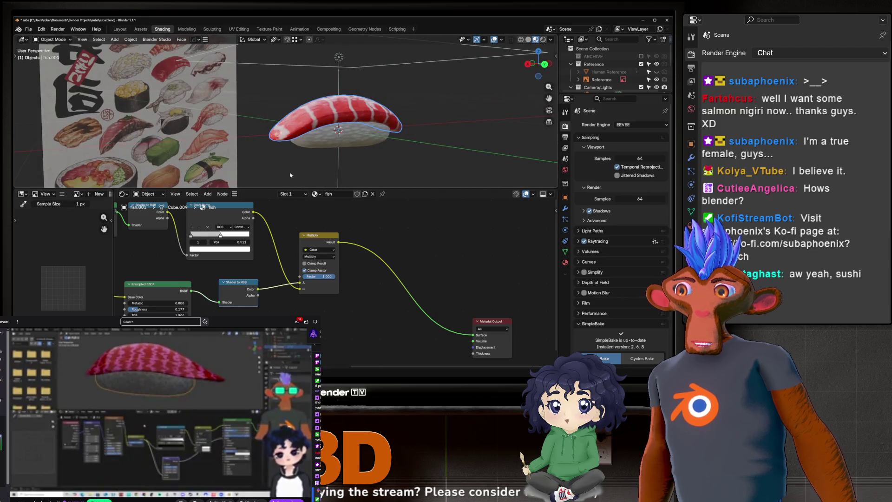
Adjust the brightness of the salmon ramp stop's colour and check it from the front.
{"action": "left_click", "coordinate": [200, 248]}
{"action": "left_click_drag", "start_coordinate": [201, 227], "coordinate": [218, 227]}
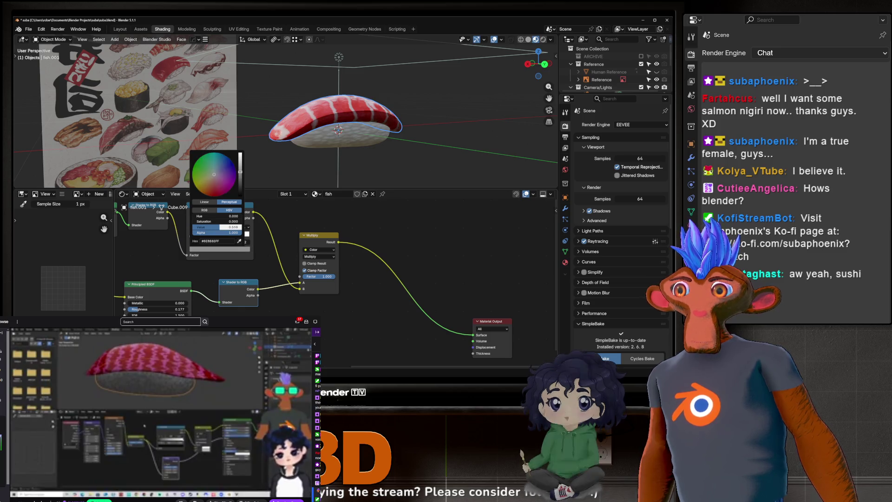
{"action": "mouse_move", "coordinate": [230, 146]}
{"action": "middle_mouse_down"}
{"action": "mouse_move", "coordinate": [200, 123]}
{"action": "mouse_move", "coordinate": [293, 125]}
{"action": "middle_mouse_up"}
Darken the rice ramp stop to mid grey and switch the rice Mix blend from Multiply to Soft Light.
{"action": "left_click", "coordinate": [306, 133]}
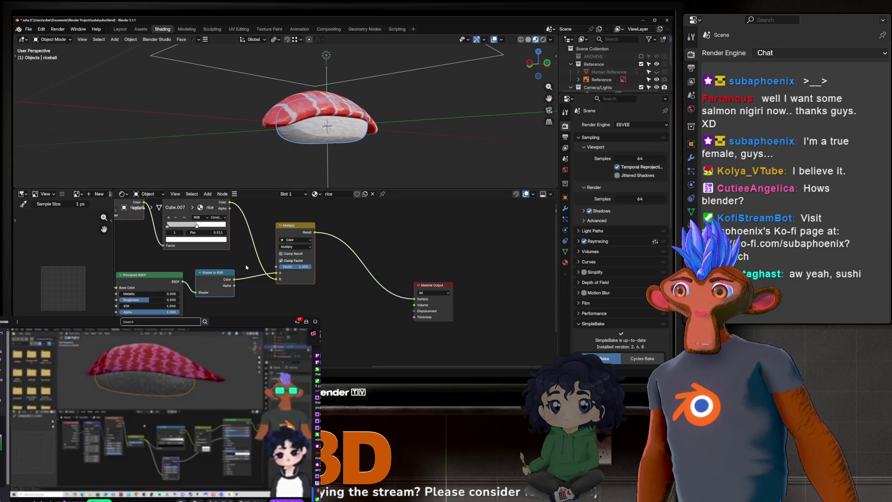
{"action": "left_click", "coordinate": [171, 239]}
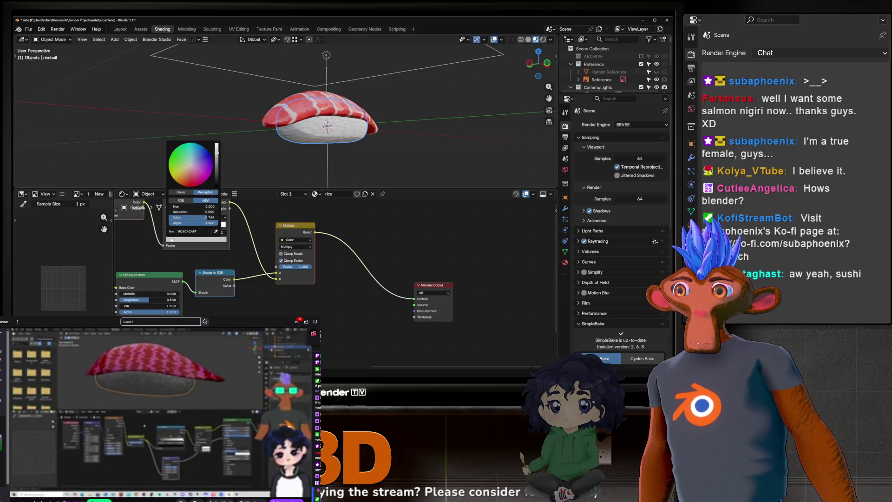
{"action": "left_click_drag", "start_coordinate": [178, 219], "coordinate": [209, 217]}
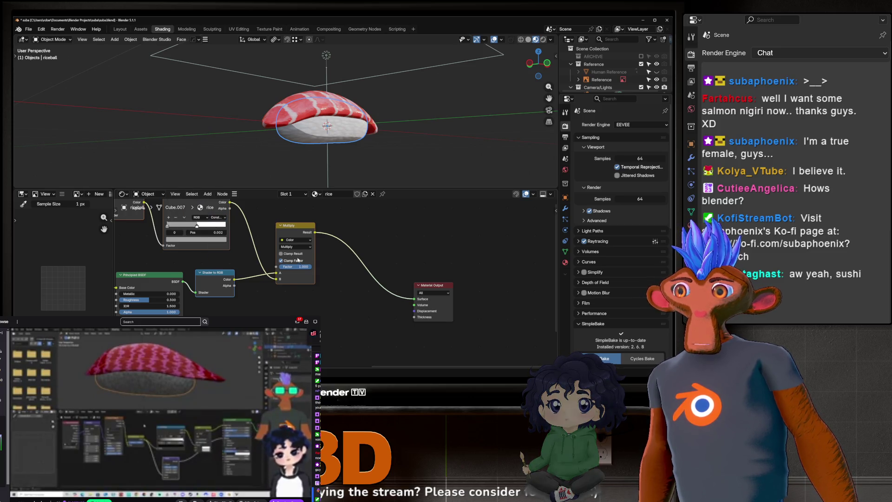
{"action": "left_click", "coordinate": [290, 246]}
{"action": "left_click", "coordinate": [325, 261]}
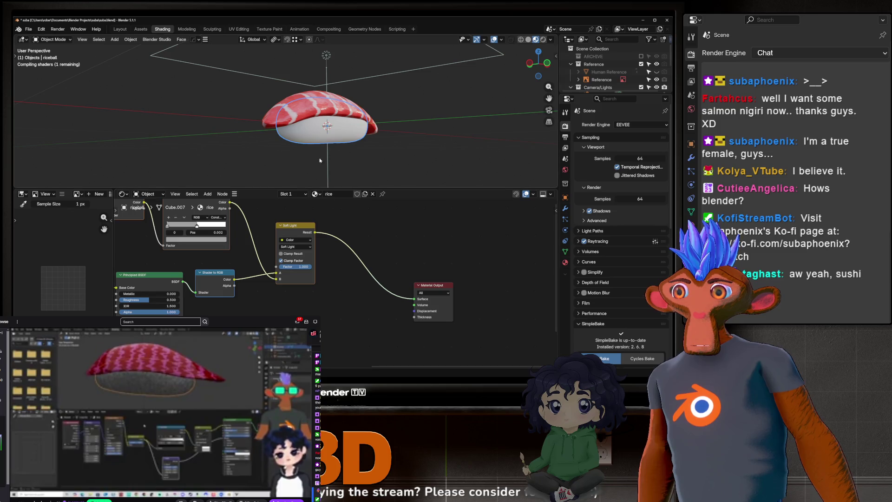
{"action": "mouse_move", "coordinate": [307, 166]}
{"action": "middle_mouse_down"}
{"action": "mouse_move", "coordinate": [385, 94]}
{"action": "mouse_move", "coordinate": [338, 134]}
{"action": "mouse_move", "coordinate": [281, 136]}
{"action": "mouse_move", "coordinate": [315, 155]}
{"action": "middle_mouse_up"}
{"action": "scroll", "coordinate": [338, 132], "scroll_direction": "up", "scroll_amount": 2}
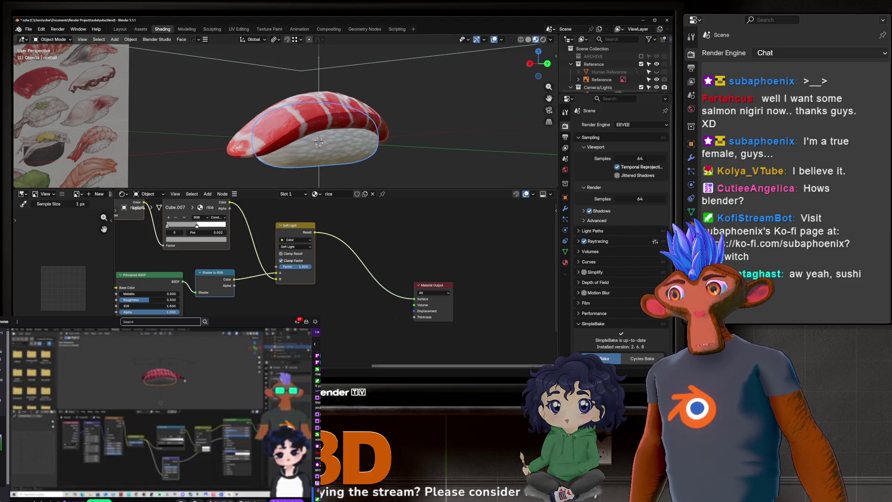
Set rice ramp stop 0 at Pos 0 with colour #444444 and move the grey stop to Pos 0.455.
{"action": "middle_click_drag", "start_coordinate": [183, 253], "coordinate": [279, 277]}
{"action": "left_click_drag", "start_coordinate": [293, 249], "coordinate": [286, 249]}
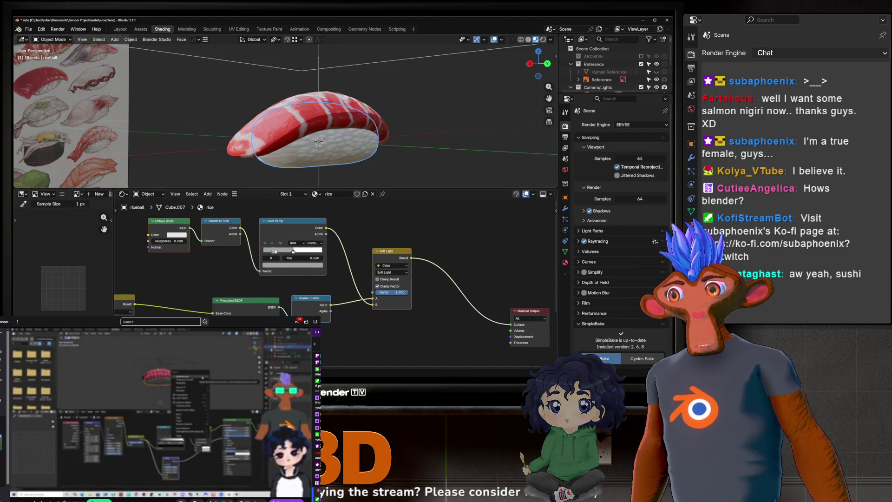
{"action": "left_click", "coordinate": [264, 250]}
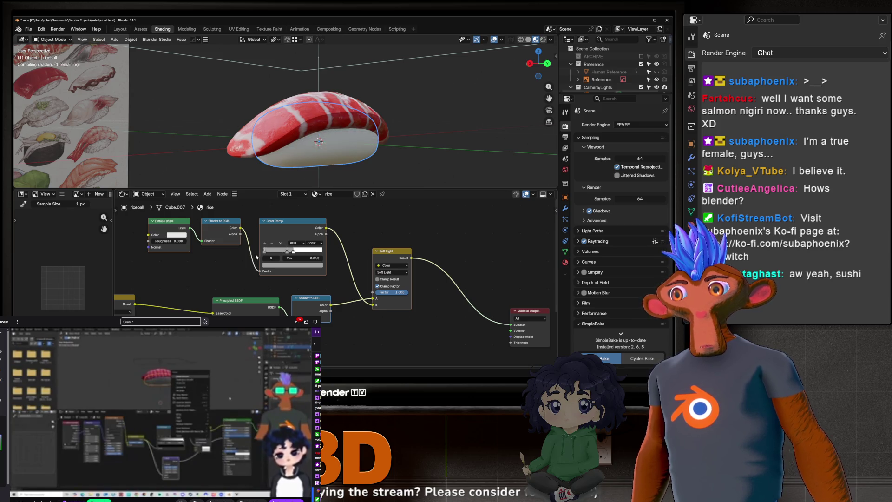
{"action": "left_click_drag", "start_coordinate": [266, 250], "coordinate": [263, 250]}
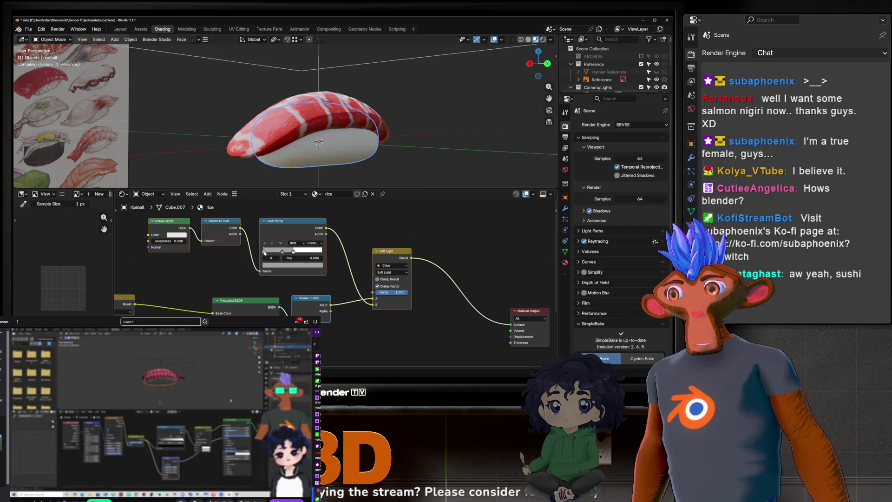
{"action": "left_click", "coordinate": [282, 265]}
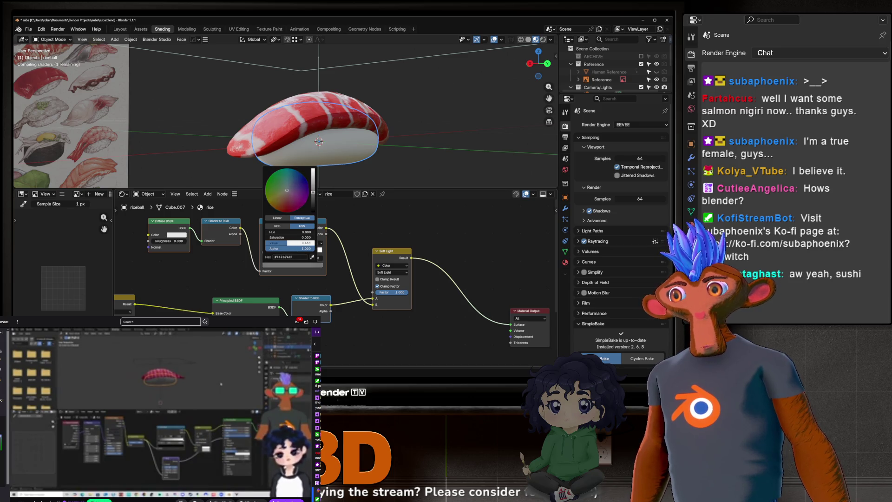
{"action": "left_click_drag", "start_coordinate": [285, 242], "coordinate": [278, 243]}
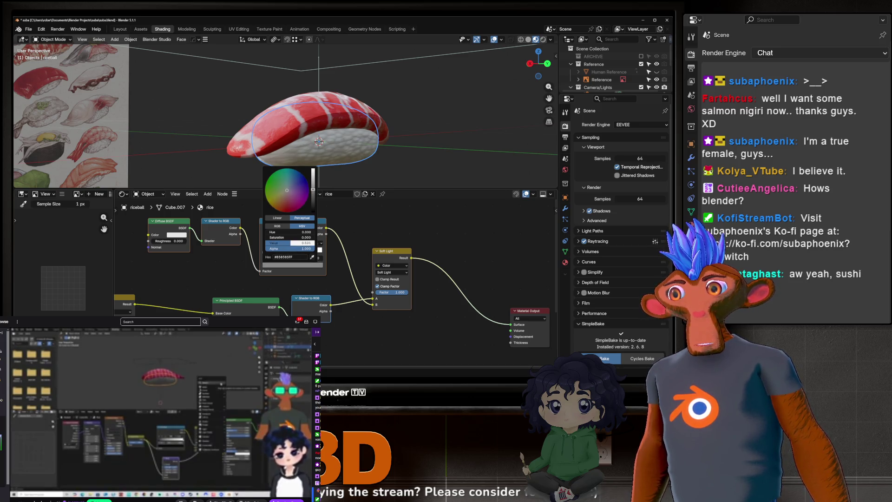
{"action": "left_click", "coordinate": [308, 251]}
{"action": "left_click", "coordinate": [280, 252]}
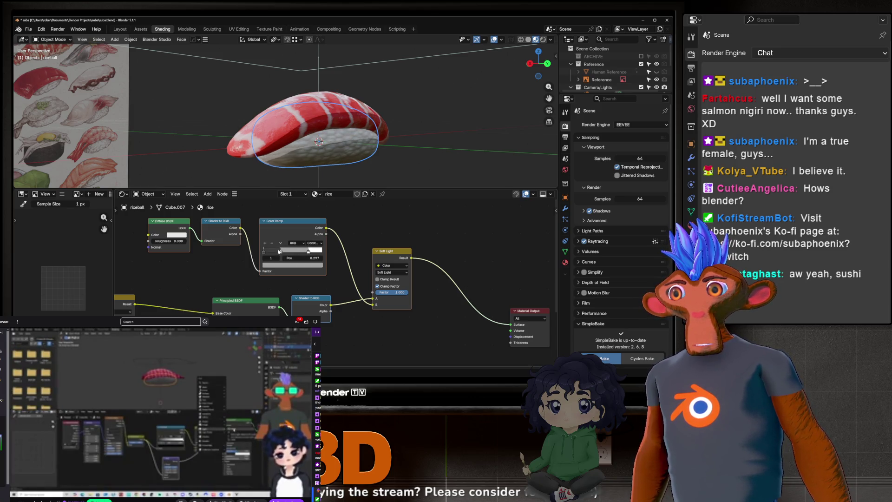
{"action": "left_click_drag", "start_coordinate": [281, 252], "coordinate": [301, 252]}
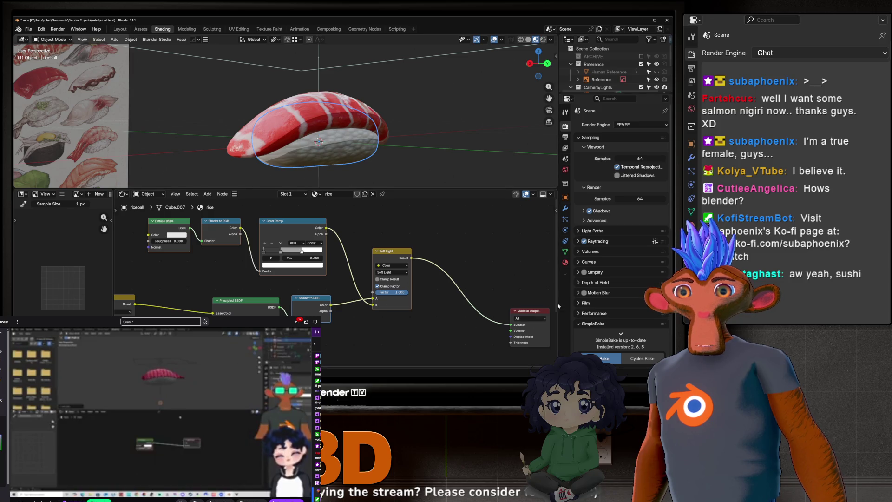
{"action": "mouse_move", "coordinate": [307, 140]}
{"action": "middle_mouse_down"}
{"action": "mouse_move", "coordinate": [271, 138]}
{"action": "mouse_move", "coordinate": [299, 147]}
{"action": "middle_mouse_up"}
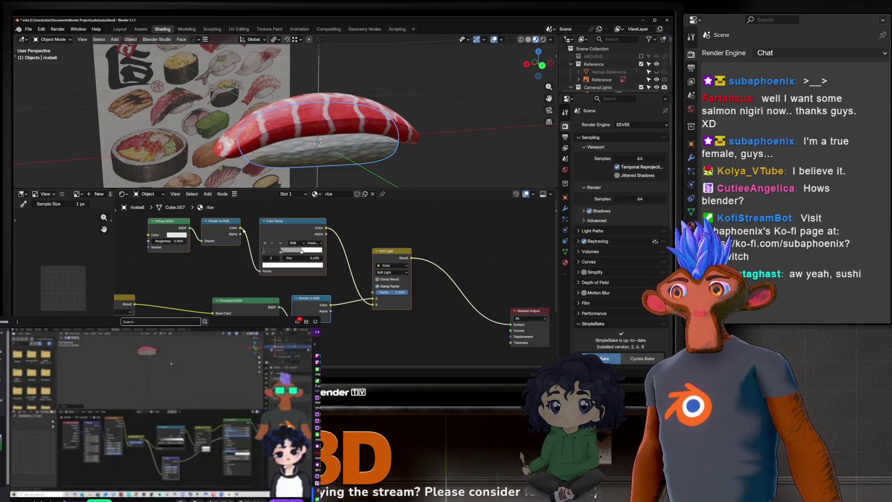
{"action": "mouse_move", "coordinate": [405, 122]}
{"action": "middle_mouse_down"}
{"action": "mouse_move", "coordinate": [442, 120]}
{"action": "mouse_move", "coordinate": [225, 115]}
{"action": "middle_mouse_up"}
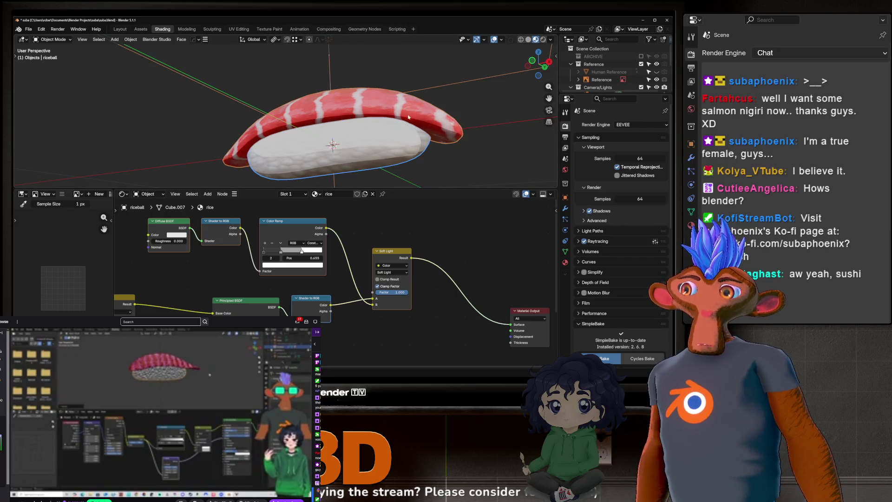
{"action": "mouse_move", "coordinate": [495, 187]}
{"action": "middle_mouse_down"}
{"action": "mouse_move", "coordinate": [511, 200]}
{"action": "mouse_move", "coordinate": [435, 147]}
{"action": "middle_mouse_up"}
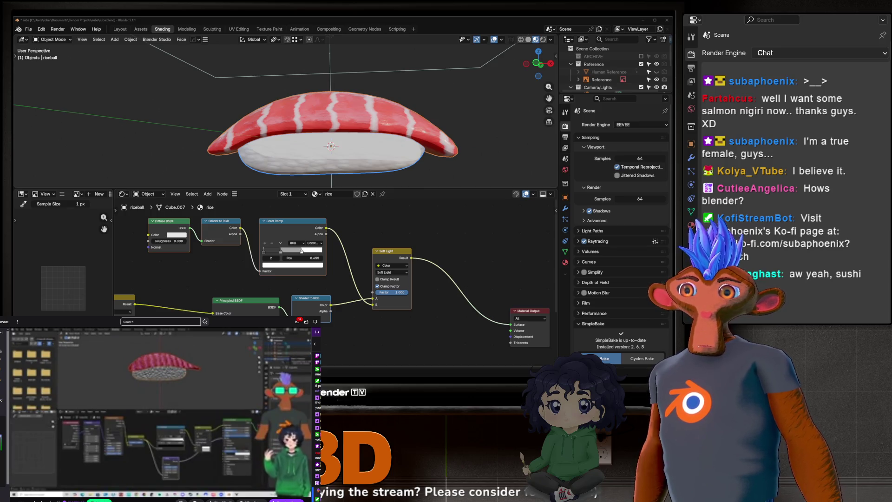
{"action": "scroll", "coordinate": [308, 76], "scroll_direction": "down", "scroll_amount": 3}
{"action": "mouse_move", "coordinate": [307, 105]}
{"action": "middle_mouse_down"}
{"action": "mouse_move", "coordinate": [307, 76]}
{"action": "mouse_move", "coordinate": [391, 91]}
{"action": "middle_mouse_up"}
{"action": "scroll", "coordinate": [321, 78], "scroll_direction": "up", "scroll_amount": 2}
{"action": "scroll", "coordinate": [324, 79], "scroll_direction": "up", "scroll_amount": 2}
{"action": "scroll", "coordinate": [331, 78], "scroll_direction": "up", "scroll_amount": 1}
{"action": "scroll", "coordinate": [390, 91], "scroll_direction": "down", "scroll_amount": 2}
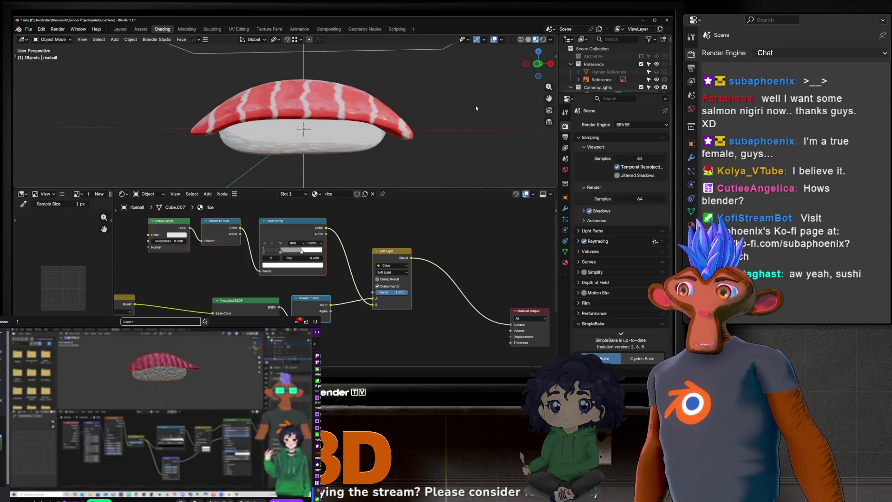
{"action": "left_click_drag", "start_coordinate": [441, 162], "coordinate": [377, 90]}
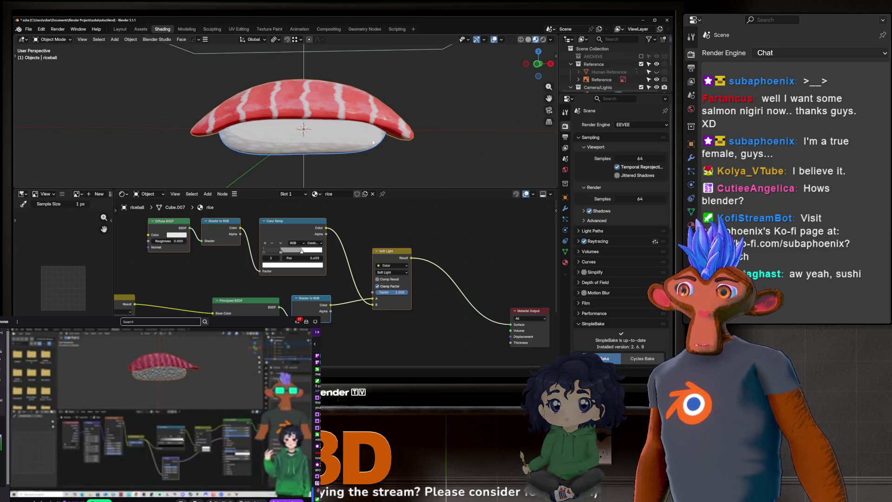
{"action": "left_click_drag", "start_coordinate": [512, 171], "coordinate": [367, 94]}
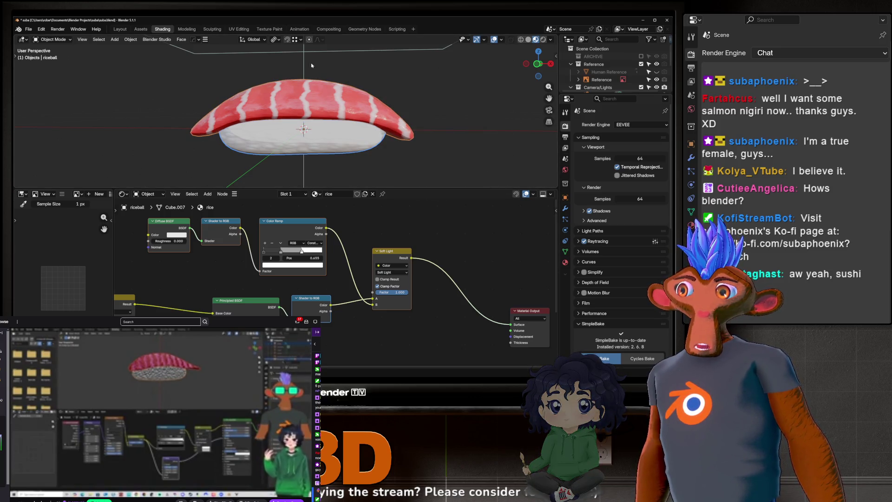
{"action": "left_click_drag", "start_coordinate": [479, 176], "coordinate": [382, 119]}
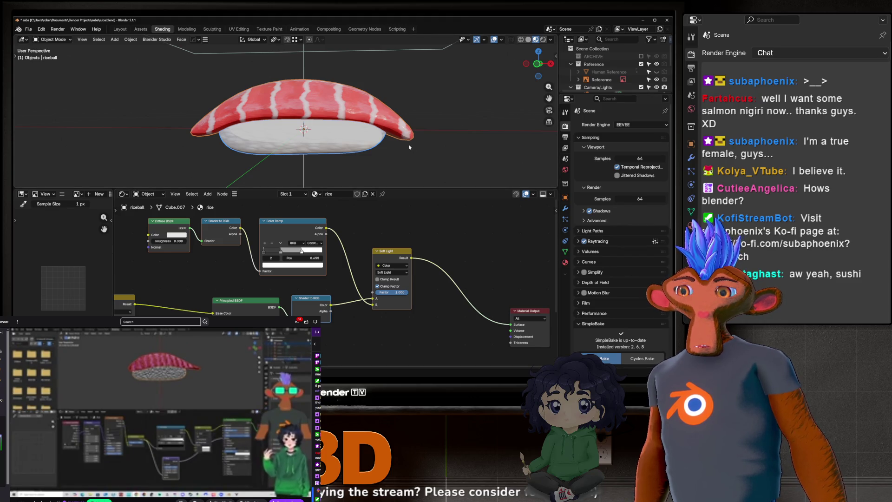
{"action": "mouse_move", "coordinate": [398, 140]}
{"action": "middle_mouse_down"}
{"action": "mouse_move", "coordinate": [419, 126]}
{"action": "mouse_move", "coordinate": [391, 132]}
{"action": "mouse_move", "coordinate": [536, 147]}
{"action": "mouse_move", "coordinate": [343, 140]}
{"action": "middle_mouse_up"}
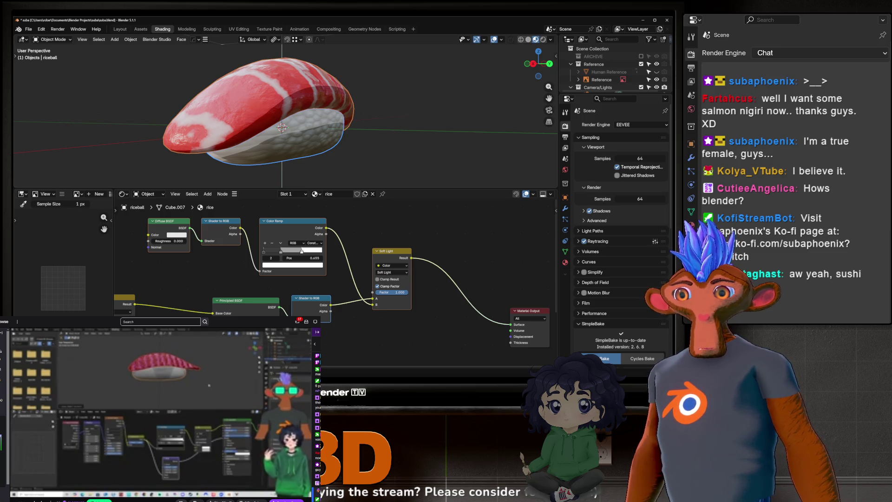
Pan the Shader Editor over to the rice Texture Coordinate, Voronoi, Color Ramp, Mix and Bump nodes.
{"action": "mouse_move", "coordinate": [126, 310]}
{"action": "middle_mouse_down"}
{"action": "mouse_move", "coordinate": [266, 311]}
{"action": "mouse_move", "coordinate": [353, 274]}
{"action": "middle_mouse_up"}
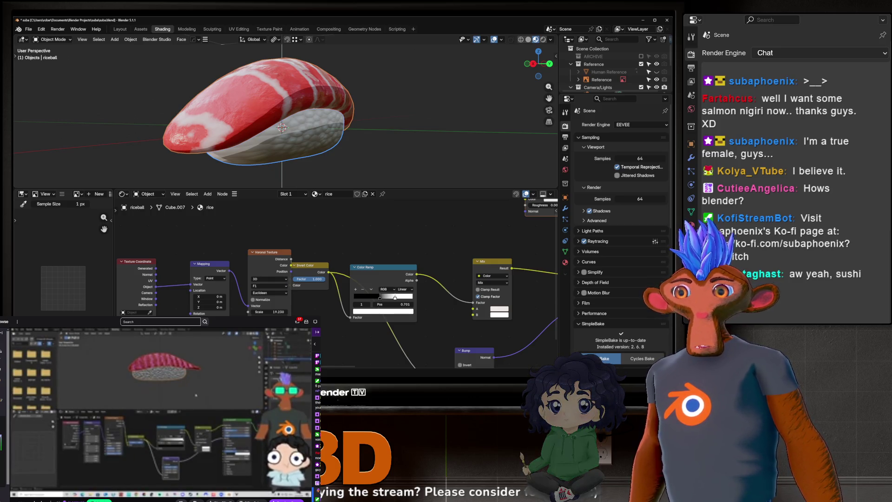
{"action": "middle_click_drag", "start_coordinate": [485, 236], "coordinate": [467, 227]}
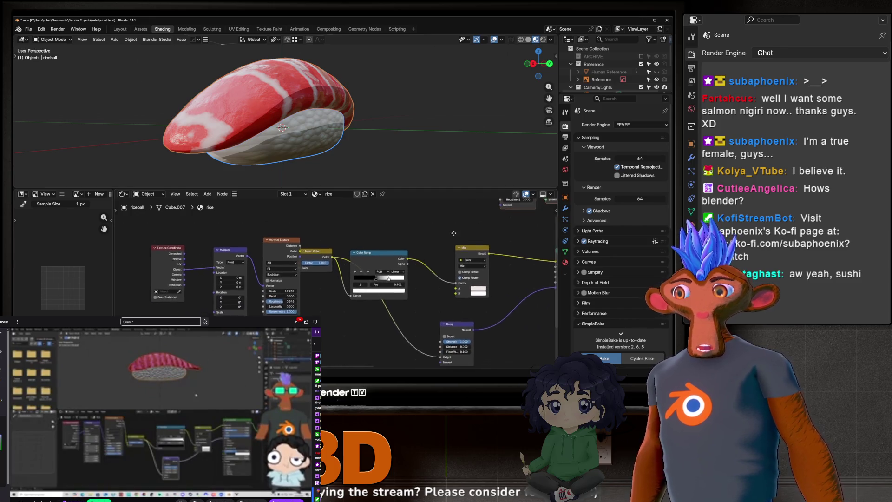
{"action": "scroll", "coordinate": [466, 226], "scroll_direction": "down", "scroll_amount": 1}
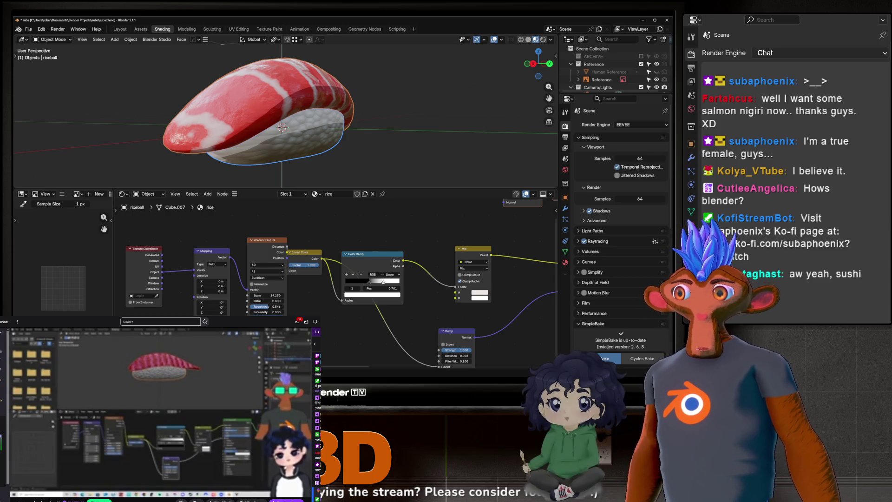
{"action": "mouse_move", "coordinate": [313, 112]}
{"action": "middle_mouse_down"}
{"action": "mouse_move", "coordinate": [376, 115]}
{"action": "mouse_move", "coordinate": [391, 168]}
{"action": "middle_mouse_up"}
{"action": "scroll", "coordinate": [336, 120], "scroll_direction": "down", "scroll_amount": 3}
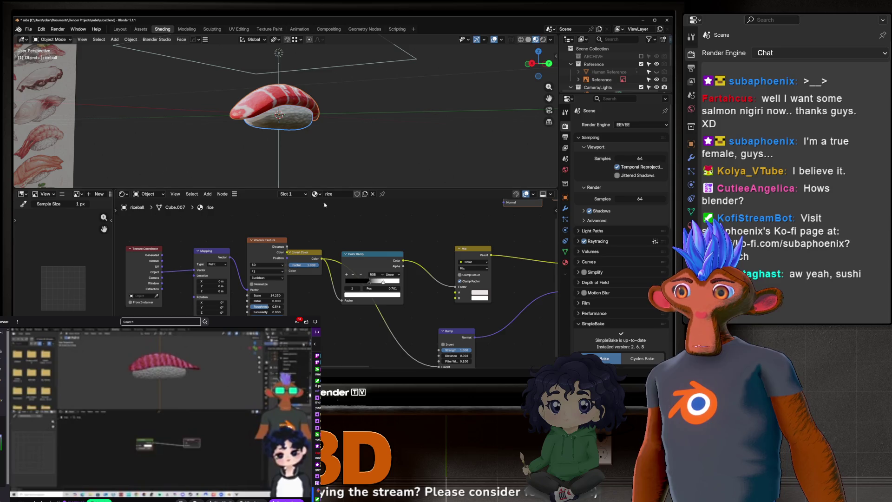
Select the rice ball and switch its toon Color Ramp interpolation to Linear.
{"action": "left_click", "coordinate": [297, 107]}
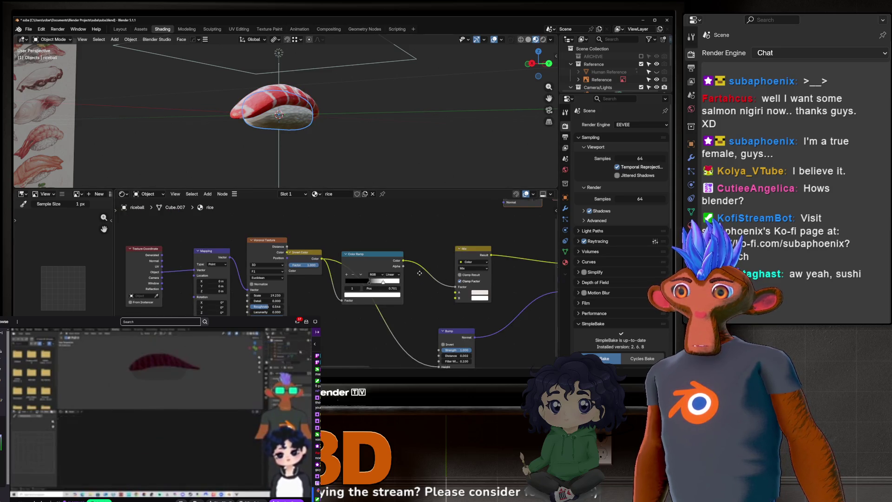
{"action": "left_click", "coordinate": [297, 128]}
{"action": "left_click", "coordinate": [420, 251]}
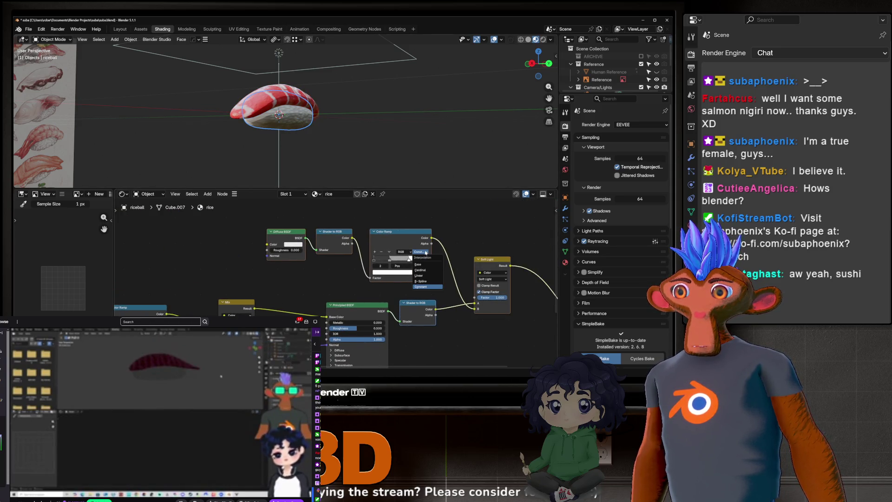
{"action": "left_click", "coordinate": [423, 276]}
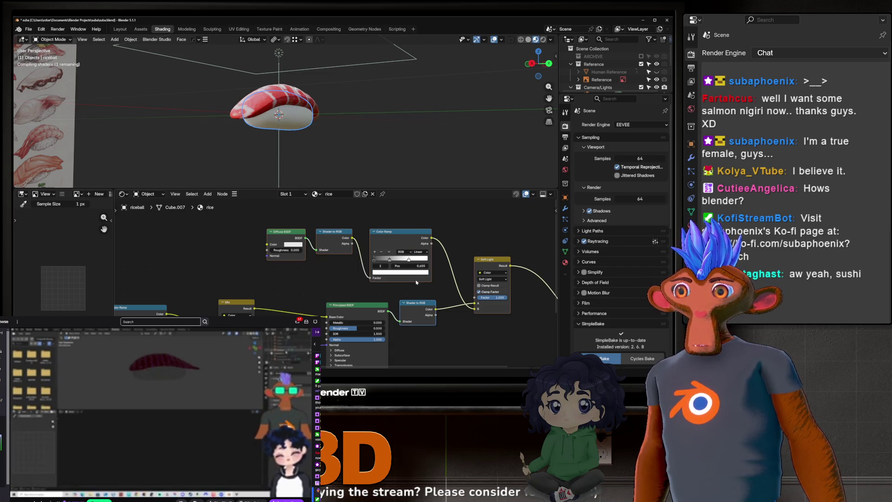
Add a third stop to the rice ramp, slide it toward the dark end and nudge the white stop left.
{"action": "left_click", "coordinate": [376, 252]}
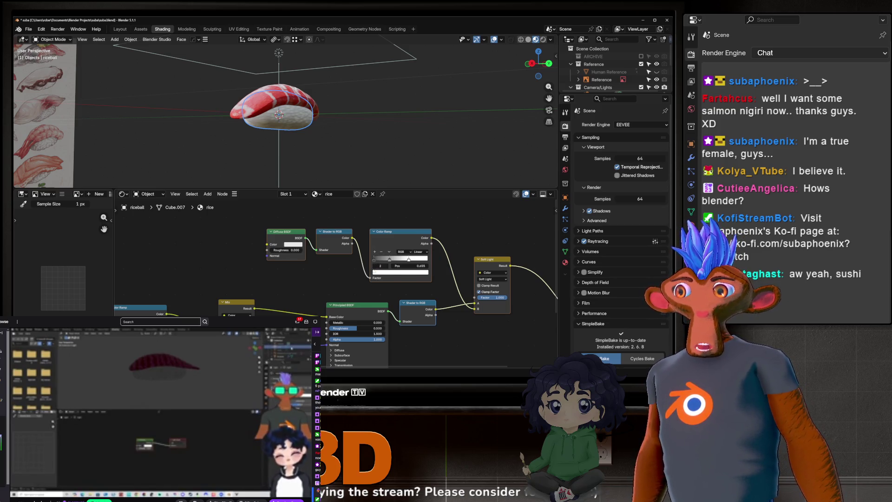
{"action": "left_click", "coordinate": [381, 252]}
{"action": "left_click_drag", "start_coordinate": [376, 254], "coordinate": [391, 261]}
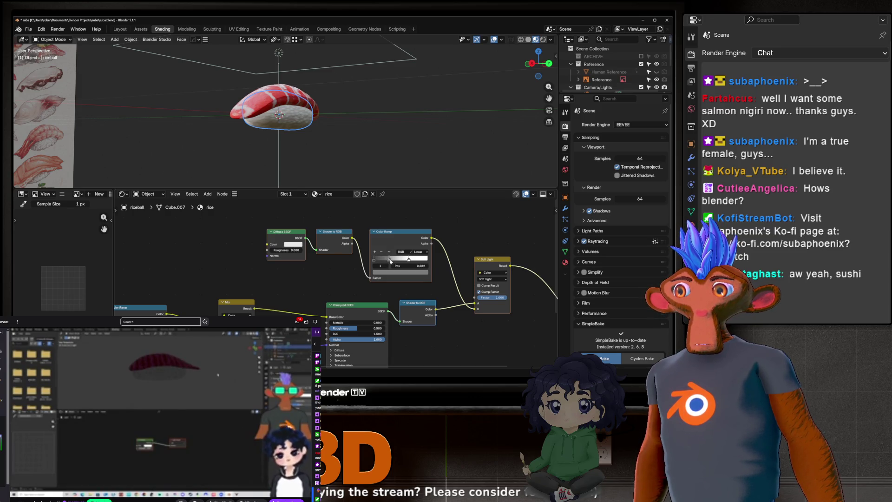
{"action": "left_click", "coordinate": [408, 259]}
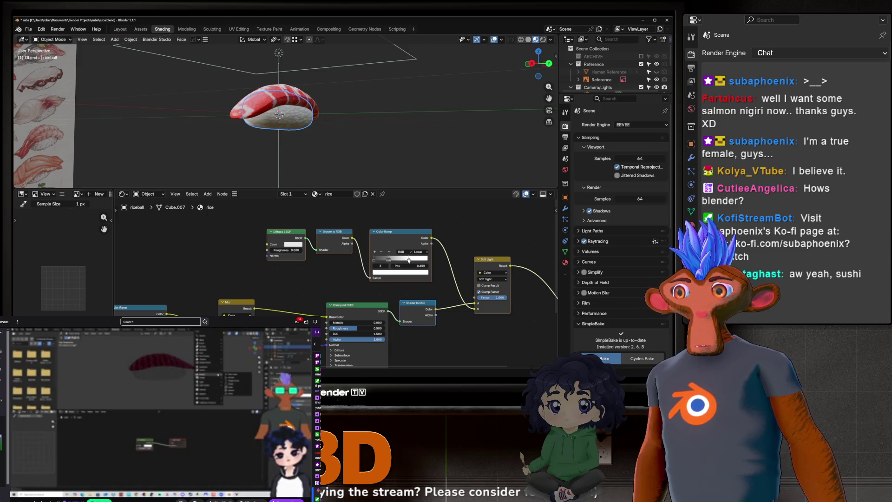
{"action": "left_click_drag", "start_coordinate": [401, 259], "coordinate": [398, 259]}
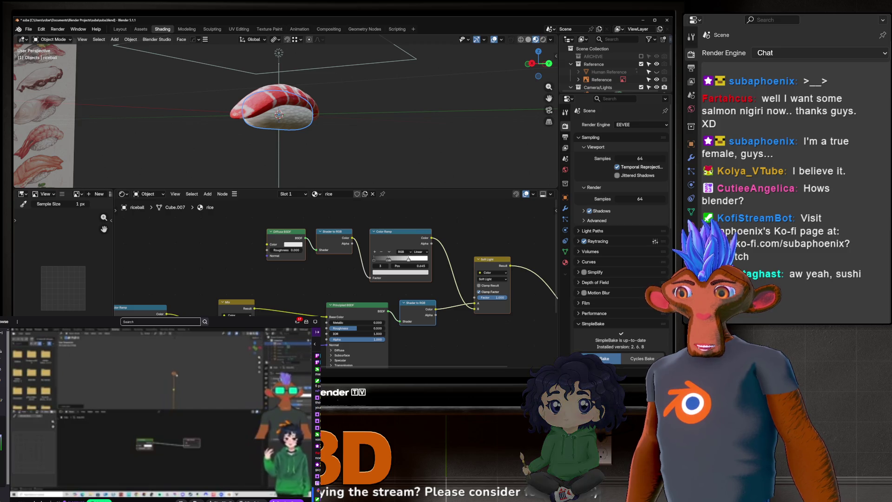
{"action": "scroll", "coordinate": [288, 126], "scroll_direction": "up", "scroll_amount": 3}
{"action": "scroll", "coordinate": [288, 125], "scroll_direction": "up", "scroll_amount": 3}
{"action": "mouse_move", "coordinate": [288, 126]}
{"action": "middle_mouse_down"}
{"action": "mouse_move", "coordinate": [315, 106]}
{"action": "mouse_move", "coordinate": [363, 154]}
{"action": "middle_mouse_up"}
{"action": "scroll", "coordinate": [327, 122], "scroll_direction": "down", "scroll_amount": 4}
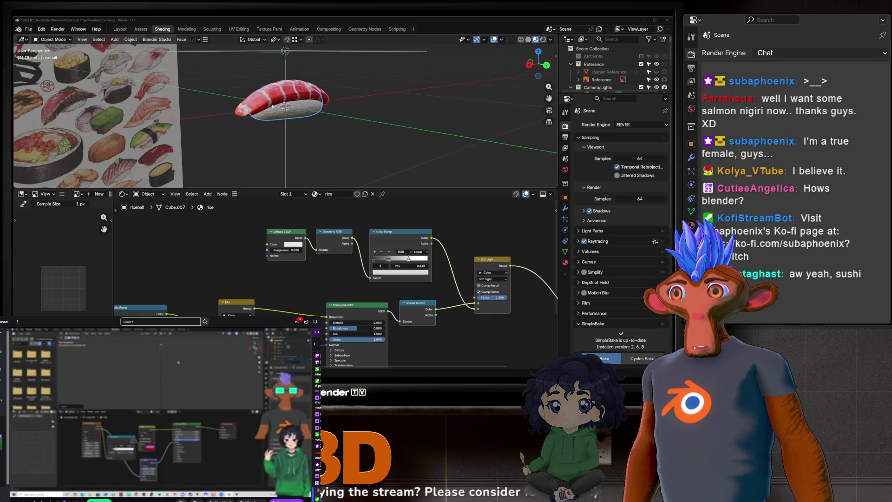
{"action": "scroll", "coordinate": [272, 107], "scroll_direction": "up", "scroll_amount": 3}
Slide the rice ramp's third stop left and its first stop near the ramp's start.
{"action": "middle_click_drag", "start_coordinate": [272, 106], "coordinate": [292, 132]}
{"action": "scroll", "coordinate": [399, 268], "scroll_direction": "up", "scroll_amount": 1}
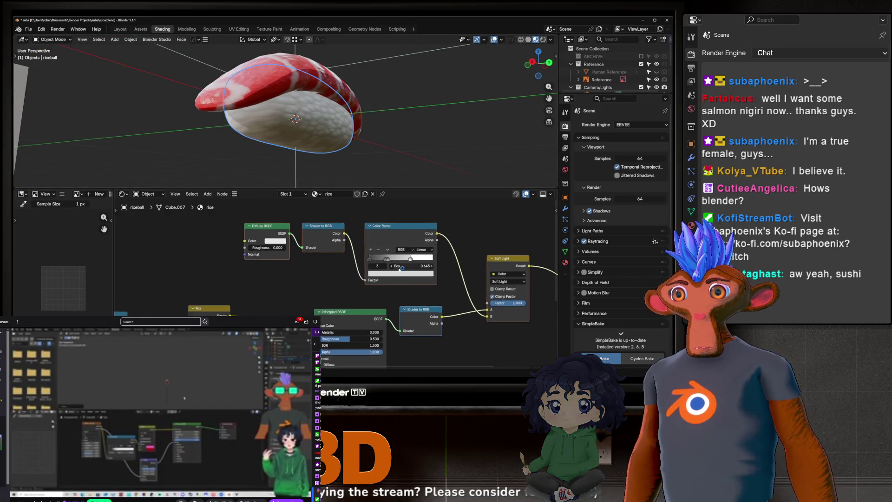
{"action": "scroll", "coordinate": [403, 268], "scroll_direction": "up", "scroll_amount": 4}
{"action": "left_click_drag", "start_coordinate": [417, 253], "coordinate": [378, 253]}
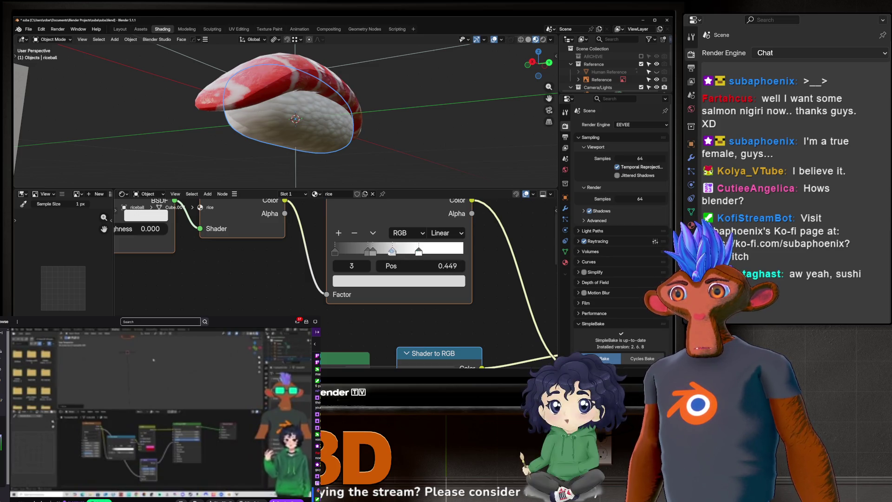
{"action": "middle_click_drag", "start_coordinate": [327, 140], "coordinate": [300, 126]}
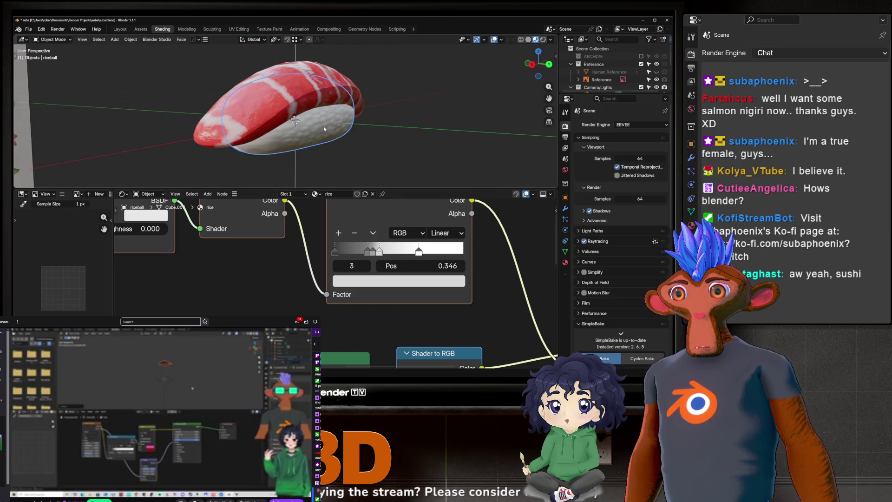
{"action": "left_click", "coordinate": [364, 251]}
{"action": "left_click_drag", "start_coordinate": [357, 252], "coordinate": [338, 253]}
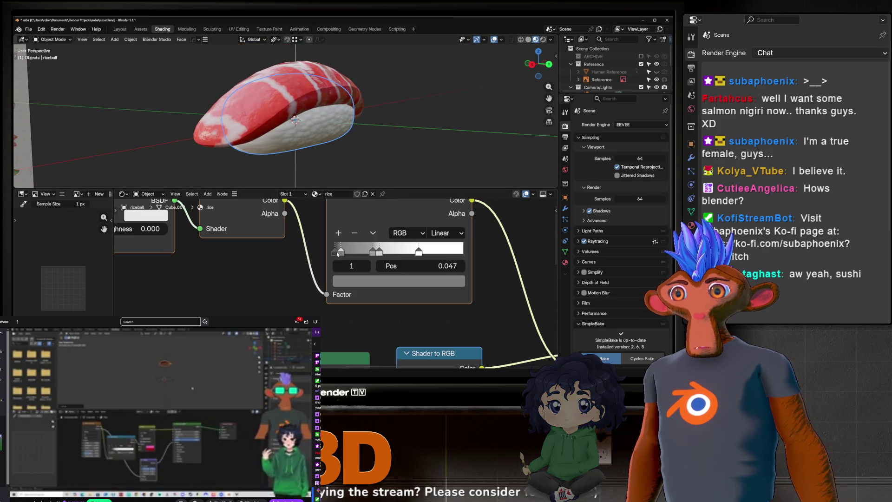
{"action": "mouse_move", "coordinate": [304, 137]}
{"action": "middle_mouse_down"}
{"action": "mouse_move", "coordinate": [337, 120]}
{"action": "mouse_move", "coordinate": [311, 119]}
{"action": "middle_mouse_up"}
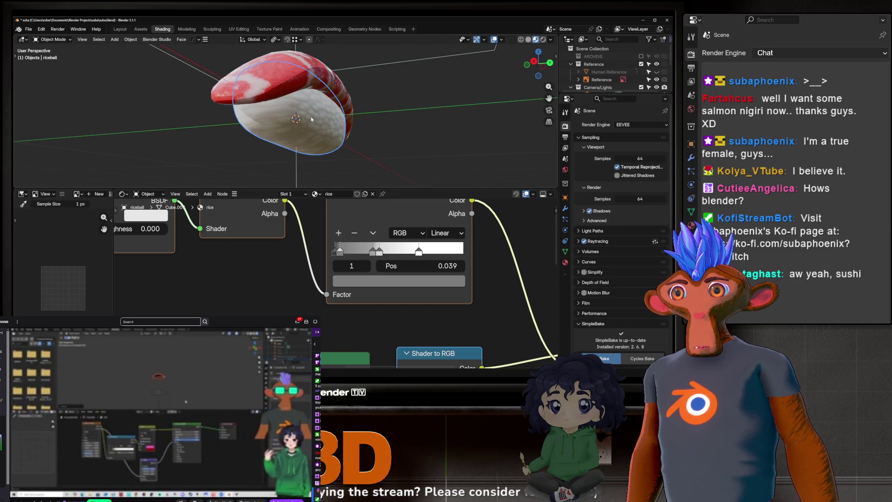
Apply Shade Auto Smooth to the rice ball, then select the fish slice for material editing.
{"action": "right_click", "coordinate": [312, 121]}
{"action": "left_click", "coordinate": [305, 124]}
{"action": "right_click", "coordinate": [305, 125]}
{"action": "left_click", "coordinate": [304, 124]}
{"action": "right_click", "coordinate": [303, 124]}
{"action": "left_click", "coordinate": [301, 132]}
{"action": "right_click", "coordinate": [301, 130]}
{"action": "left_click", "coordinate": [300, 116]}
{"action": "mouse_move", "coordinate": [299, 117]}
{"action": "middle_mouse_down"}
{"action": "mouse_move", "coordinate": [209, 126]}
{"action": "mouse_move", "coordinate": [321, 83]}
{"action": "mouse_move", "coordinate": [326, 99]}
{"action": "mouse_move", "coordinate": [306, 104]}
{"action": "middle_mouse_up"}
{"action": "left_click", "coordinate": [321, 83]}
{"action": "scroll", "coordinate": [331, 267], "scroll_direction": "down", "scroll_amount": 3}
{"action": "scroll", "coordinate": [332, 266], "scroll_direction": "down", "scroll_amount": 3}
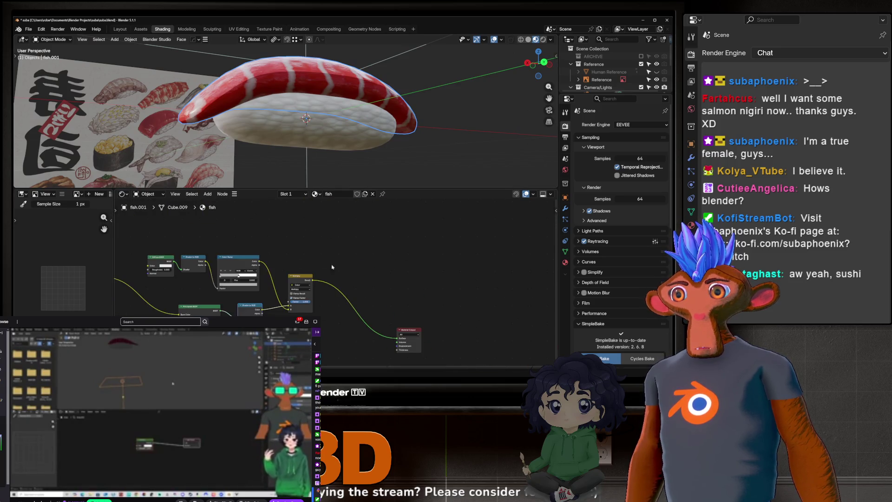
{"action": "scroll", "coordinate": [331, 267], "scroll_direction": "up", "scroll_amount": 1}
{"action": "scroll", "coordinate": [328, 268], "scroll_direction": "up", "scroll_amount": 2}
{"action": "scroll", "coordinate": [324, 270], "scroll_direction": "up", "scroll_amount": 2}
{"action": "scroll", "coordinate": [321, 271], "scroll_direction": "up", "scroll_amount": 2}
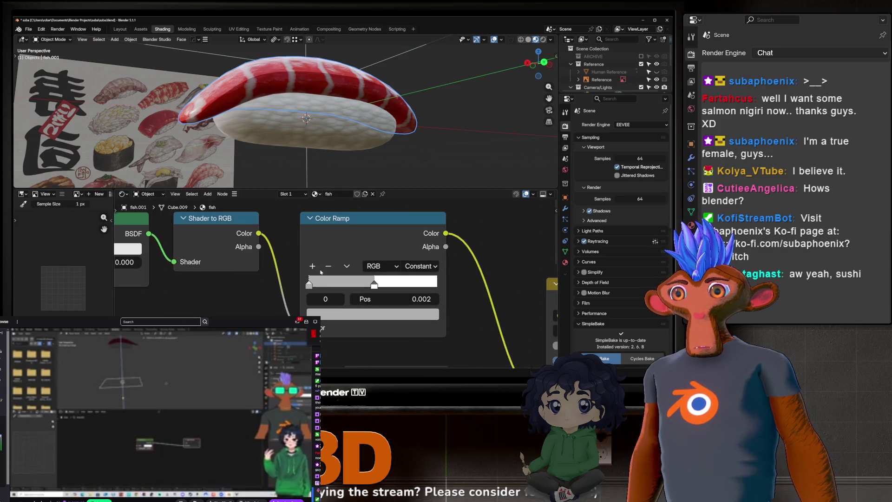
Add a third stop to the fish ramp, darken the first stop and reposition the middle and right stops.
{"action": "left_click", "coordinate": [312, 265]}
{"action": "mouse_move", "coordinate": [375, 285]}
{"action": "left_mouse_down"}
{"action": "mouse_move", "coordinate": [387, 285]}
{"action": "mouse_move", "coordinate": [390, 266]}
{"action": "left_mouse_up"}
{"action": "left_click", "coordinate": [309, 285]}
{"action": "left_click", "coordinate": [339, 315]}
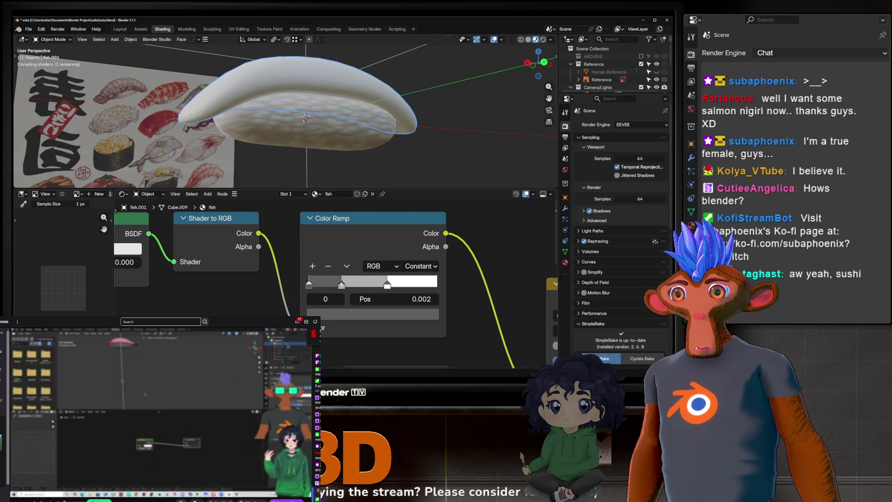
{"action": "left_click", "coordinate": [342, 285]}
{"action": "left_click_drag", "start_coordinate": [342, 285], "coordinate": [392, 285]}
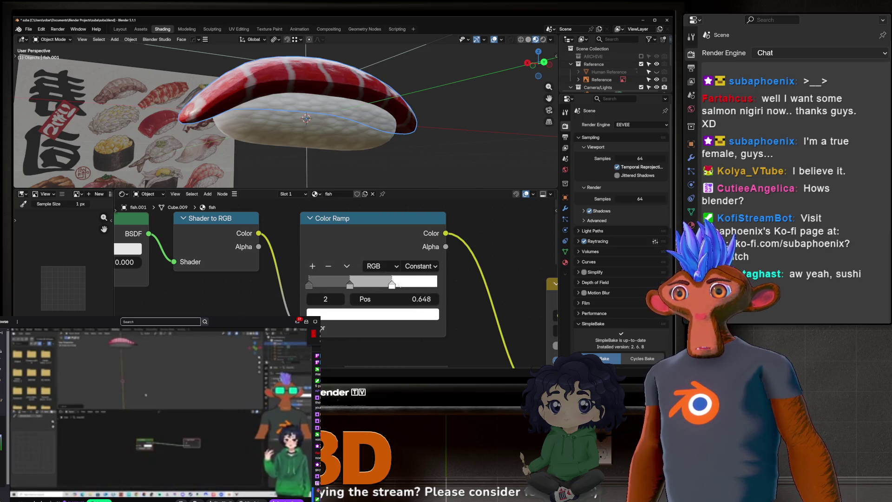
Brighten the left fish stop's grey, then lower the salmon Multiply factor to zero.
{"action": "left_click", "coordinate": [311, 289]}
{"action": "left_click", "coordinate": [320, 315]}
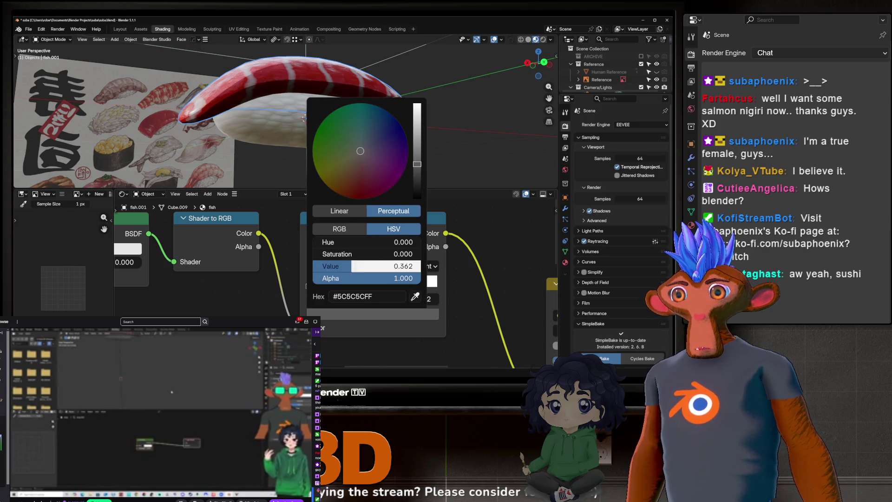
{"action": "left_click_drag", "start_coordinate": [334, 271], "coordinate": [368, 266]}
{"action": "mouse_move", "coordinate": [293, 112]}
{"action": "middle_mouse_down"}
{"action": "mouse_move", "coordinate": [293, 88]}
{"action": "mouse_move", "coordinate": [441, 97]}
{"action": "mouse_move", "coordinate": [290, 59]}
{"action": "mouse_move", "coordinate": [292, 111]}
{"action": "middle_mouse_up"}
{"action": "scroll", "coordinate": [391, 278], "scroll_direction": "down", "scroll_amount": 1}
{"action": "middle_click_drag", "start_coordinate": [390, 279], "coordinate": [426, 298]}
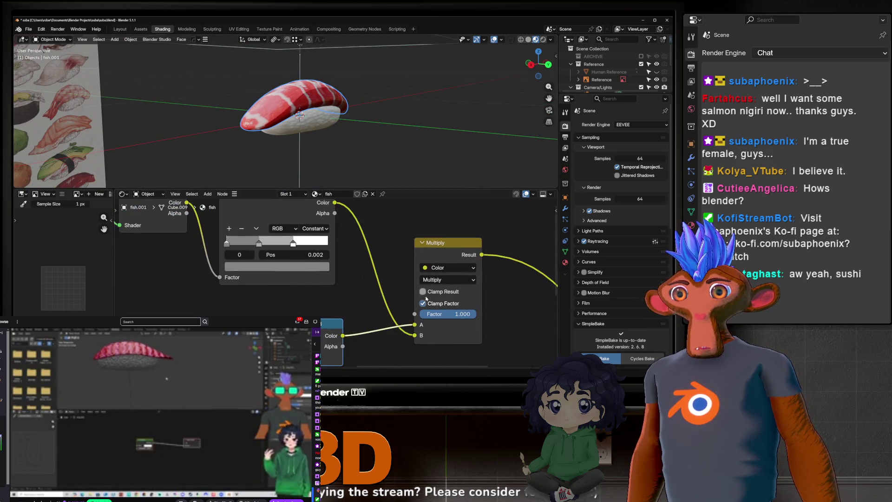
{"action": "left_click_drag", "start_coordinate": [460, 314], "coordinate": [434, 315]}
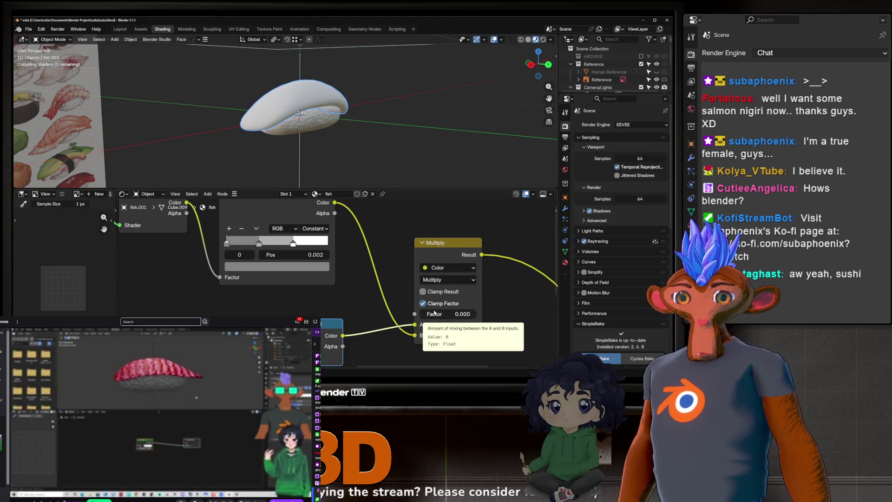
Raise the fish material's Multiply factor to about 0.489 and inspect the softened stripes.
{"action": "mouse_move", "coordinate": [433, 315]}
{"action": "left_mouse_down"}
{"action": "mouse_move", "coordinate": [449, 314]}
{"action": "mouse_move", "coordinate": [439, 314]}
{"action": "left_mouse_up"}
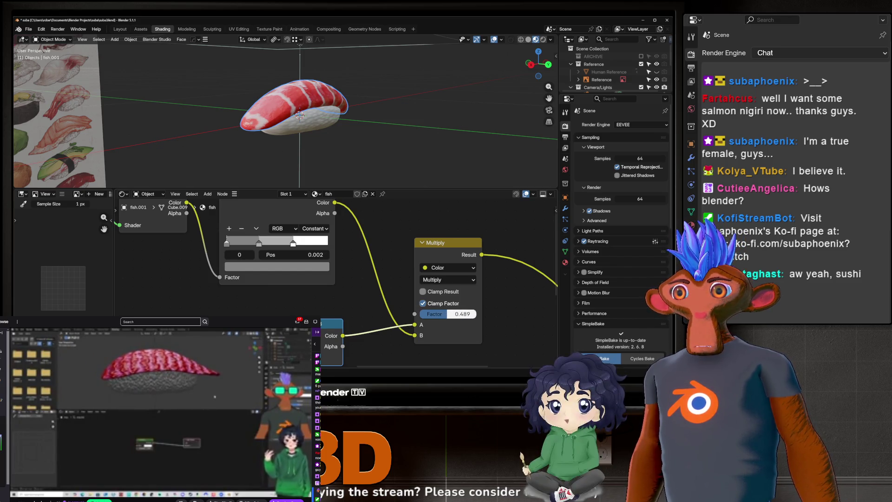
{"action": "middle_click_drag", "start_coordinate": [343, 170], "coordinate": [296, 131]}
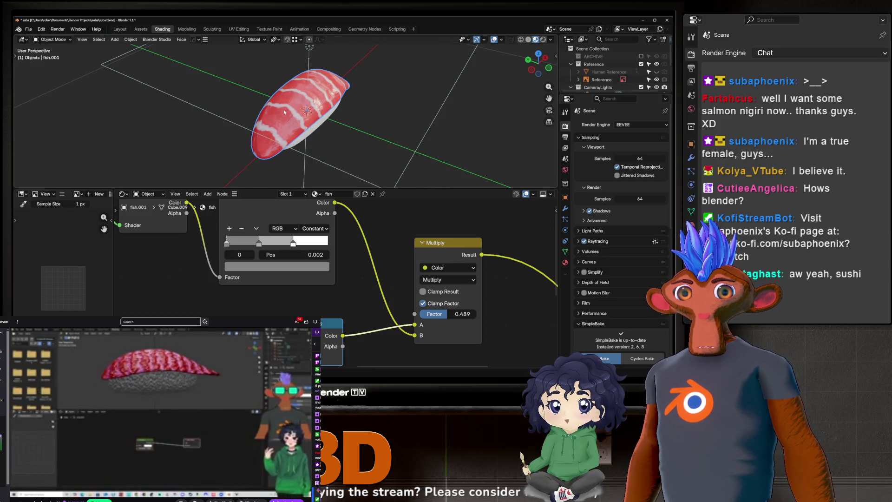
{"action": "mouse_move", "coordinate": [272, 107]}
{"action": "middle_mouse_down"}
{"action": "mouse_move", "coordinate": [408, 96]}
{"action": "mouse_move", "coordinate": [435, 103]}
{"action": "mouse_move", "coordinate": [290, 112]}
{"action": "mouse_move", "coordinate": [327, 107]}
{"action": "mouse_move", "coordinate": [267, 55]}
{"action": "middle_mouse_up"}
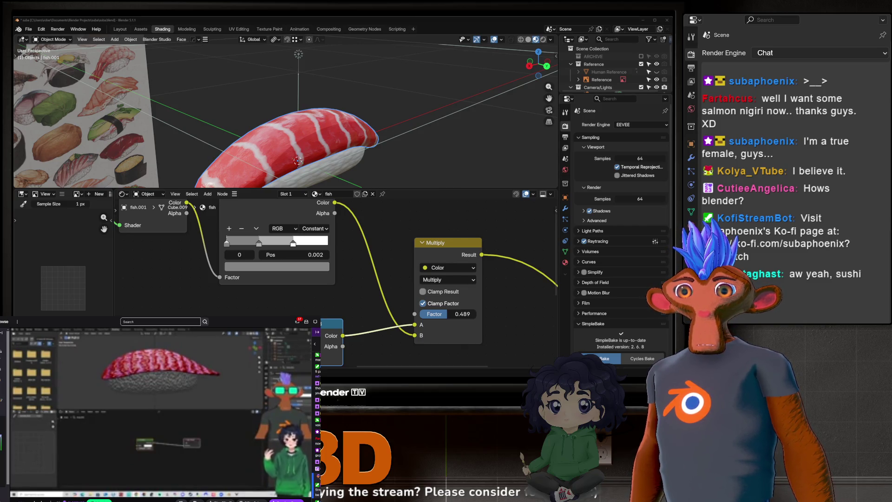
{"action": "scroll", "coordinate": [286, 112], "scroll_direction": "down", "scroll_amount": 5}
{"action": "middle_click_drag", "start_coordinate": [286, 111], "coordinate": [313, 83]}
{"action": "scroll", "coordinate": [286, 112], "scroll_direction": "up", "scroll_amount": 5}
{"action": "mouse_move", "coordinate": [355, 140]}
{"action": "middle_mouse_down"}
{"action": "mouse_move", "coordinate": [363, 113]}
{"action": "mouse_move", "coordinate": [380, 124]}
{"action": "middle_mouse_up"}
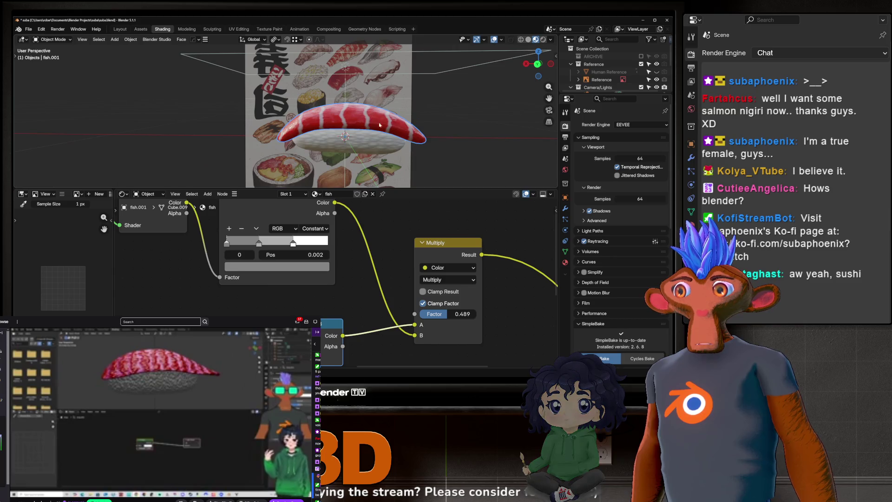
{"action": "scroll", "coordinate": [380, 124], "scroll_direction": "up", "scroll_amount": 3}
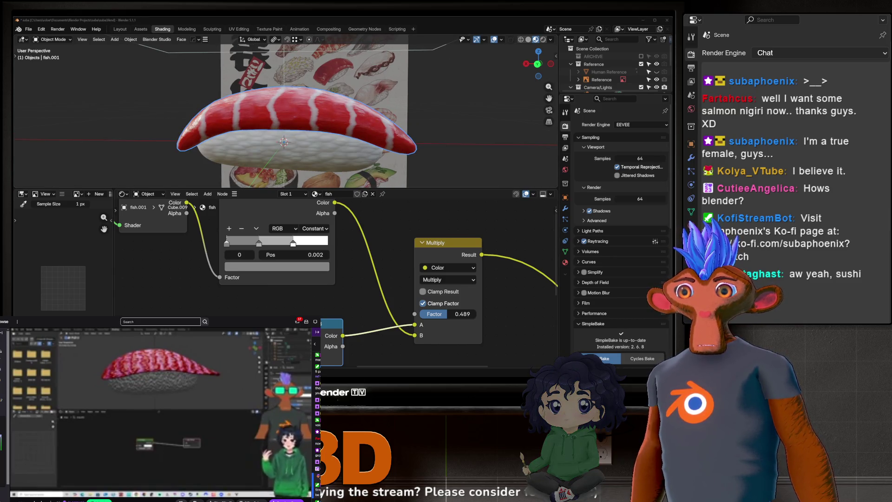